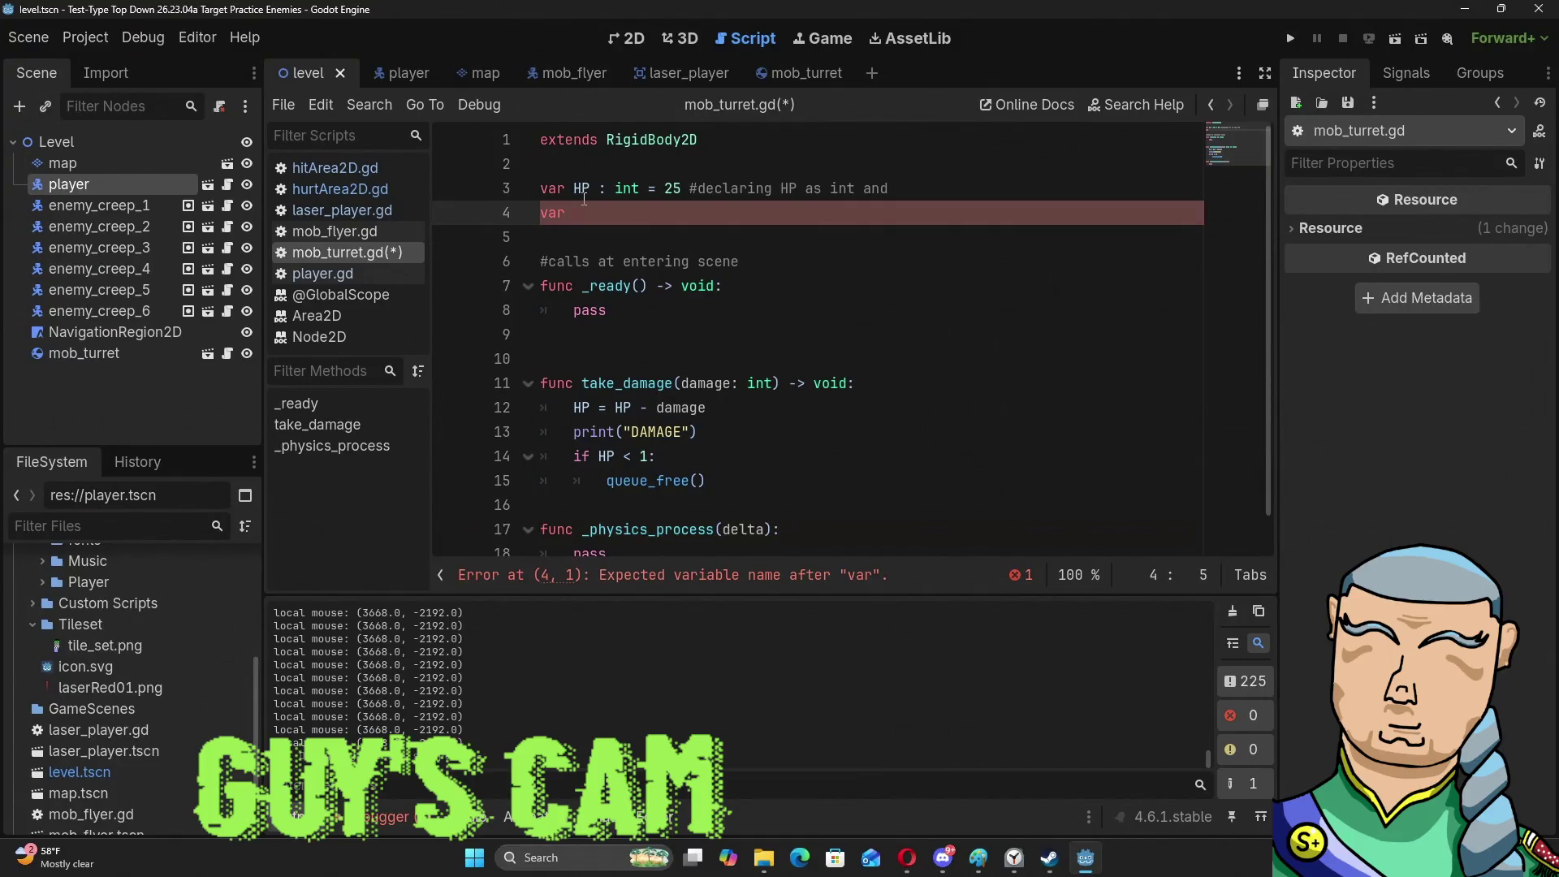
Declare 'var run_speed = 25' and 'var player = null' below the HP variable in mob_turret.gd.
{"action": "type", "text": "run_"}
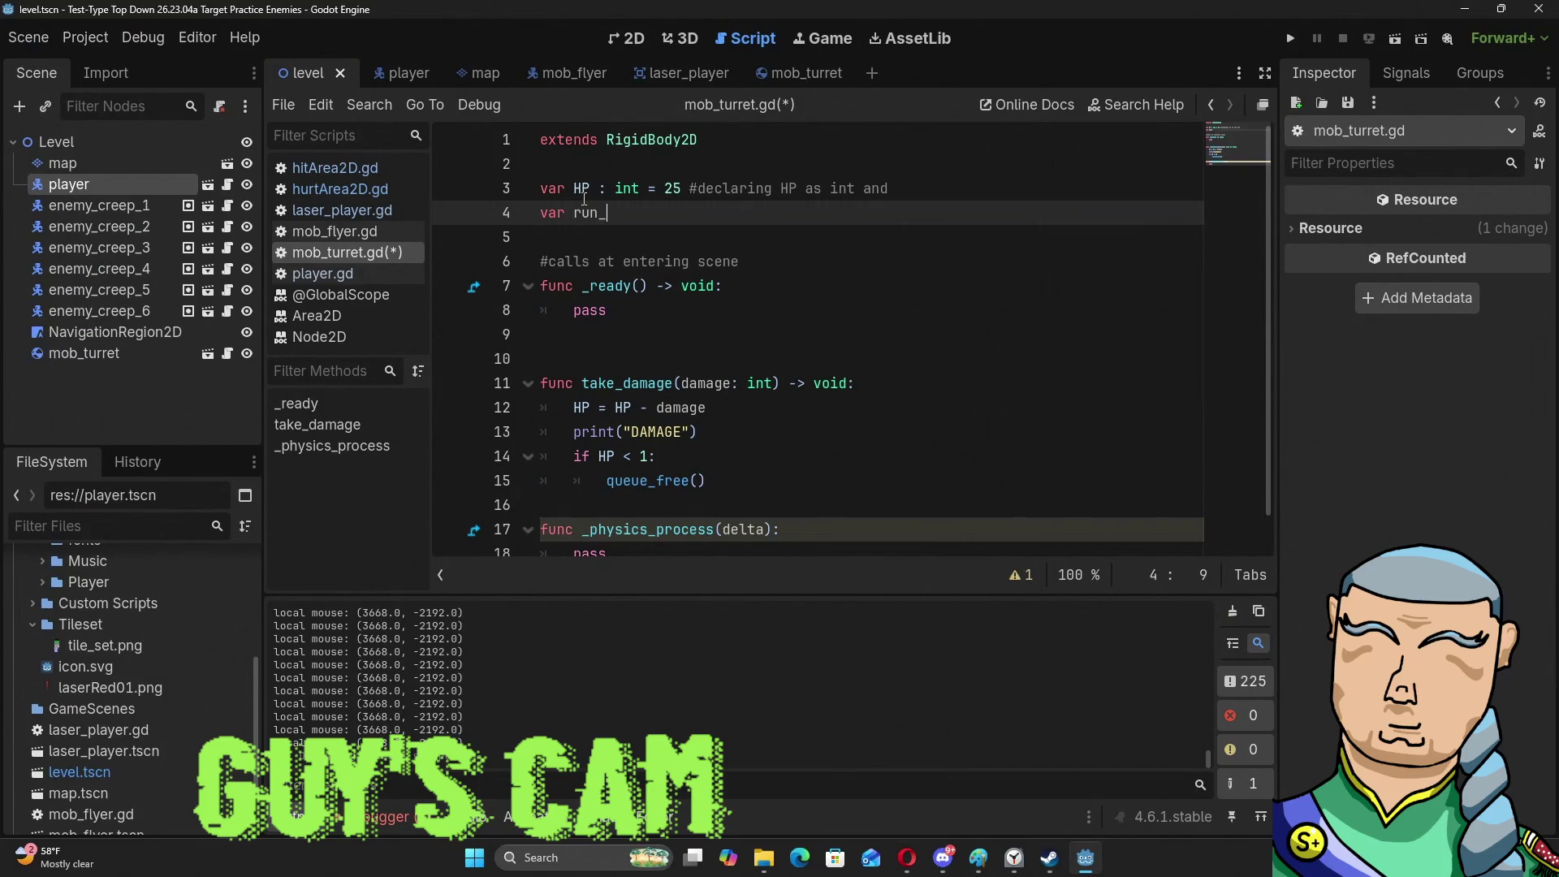
{"action": "type", "text": "speed"}
{"action": "key", "text": "BackSpace"}
{"action": "key", "text": "BackSpace"}
{"action": "key", "text": "BackSpace"}
{"action": "type", "text": "un_sp"}
{"action": "type", "text": "eed = 25"}
{"action": "key", "text": "Return"}
{"action": "type", "text": "var "}
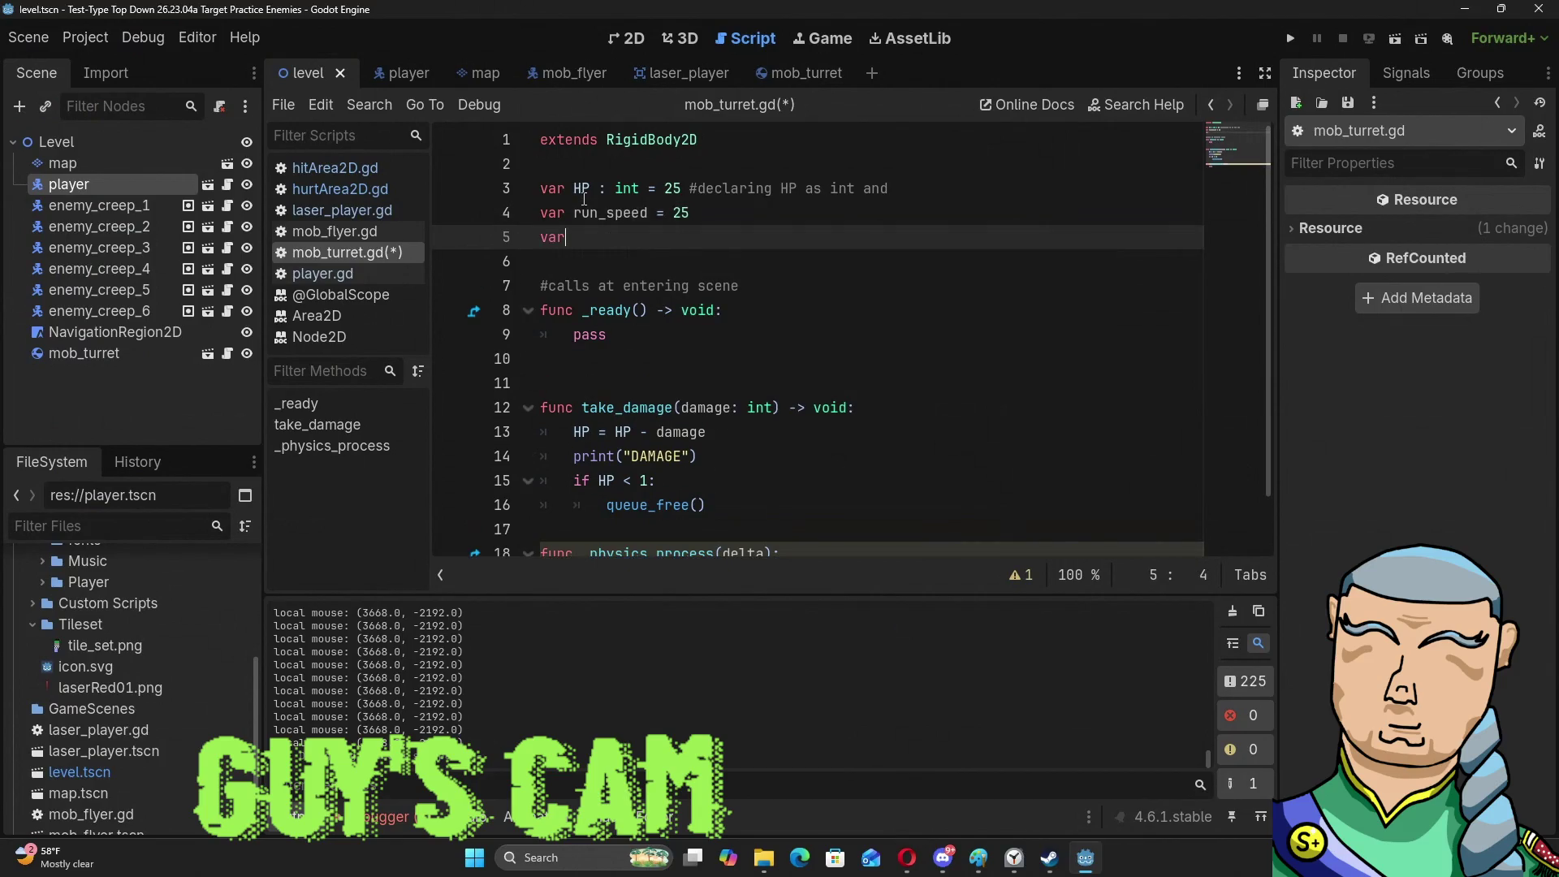
{"action": "type", "text": "player = nu"}
{"action": "key", "text": "Return"}
{"action": "key", "text": "Return"}
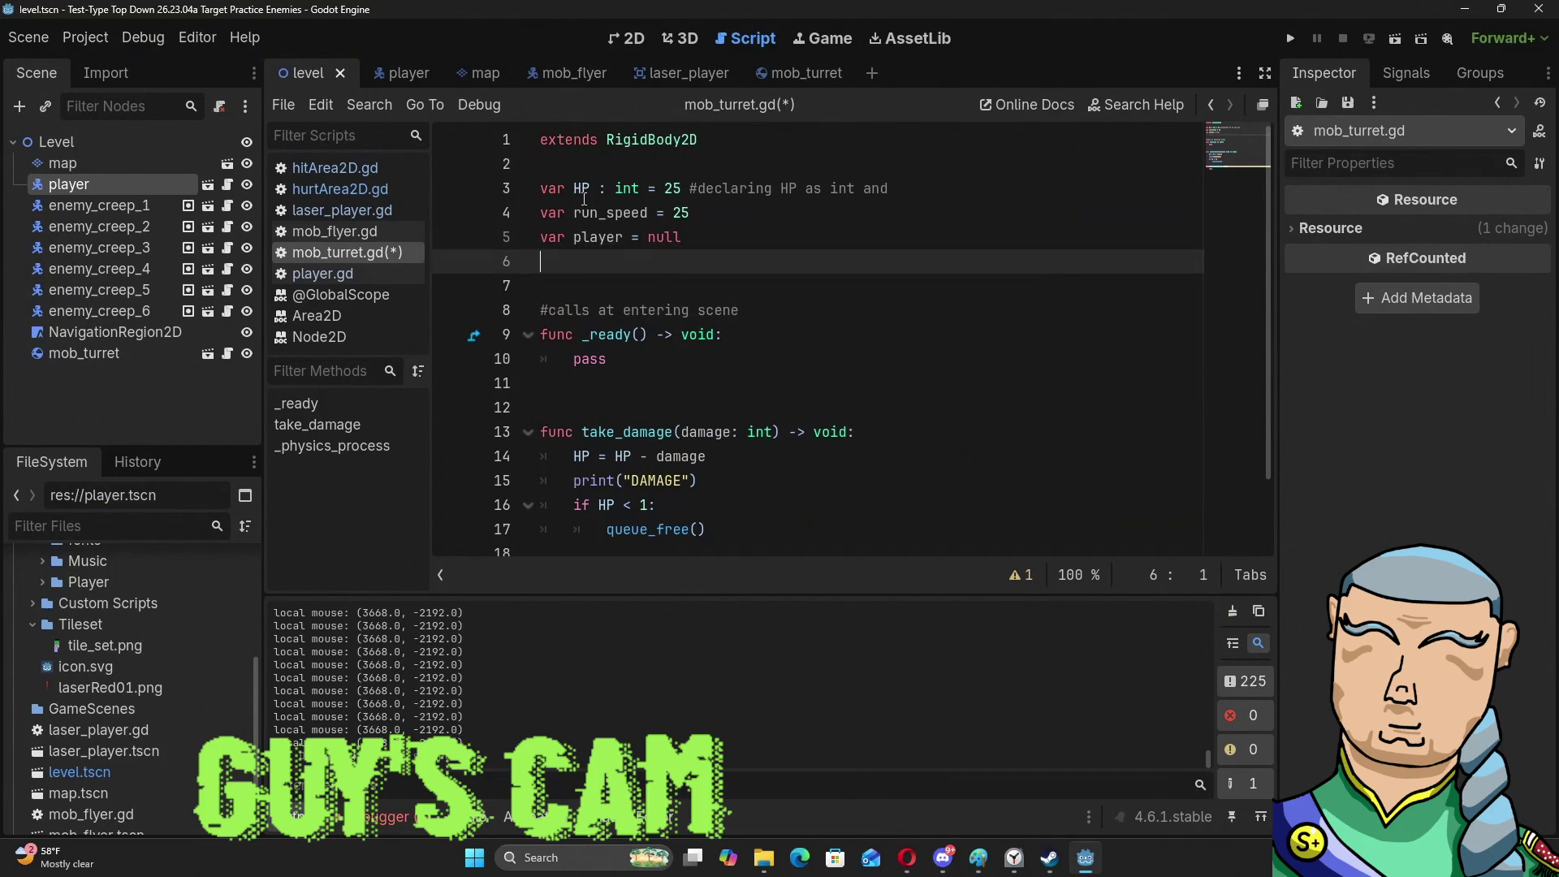
{"action": "key", "text": "Down"}
{"action": "key", "text": "Down"}
{"action": "key", "text": "Down"}
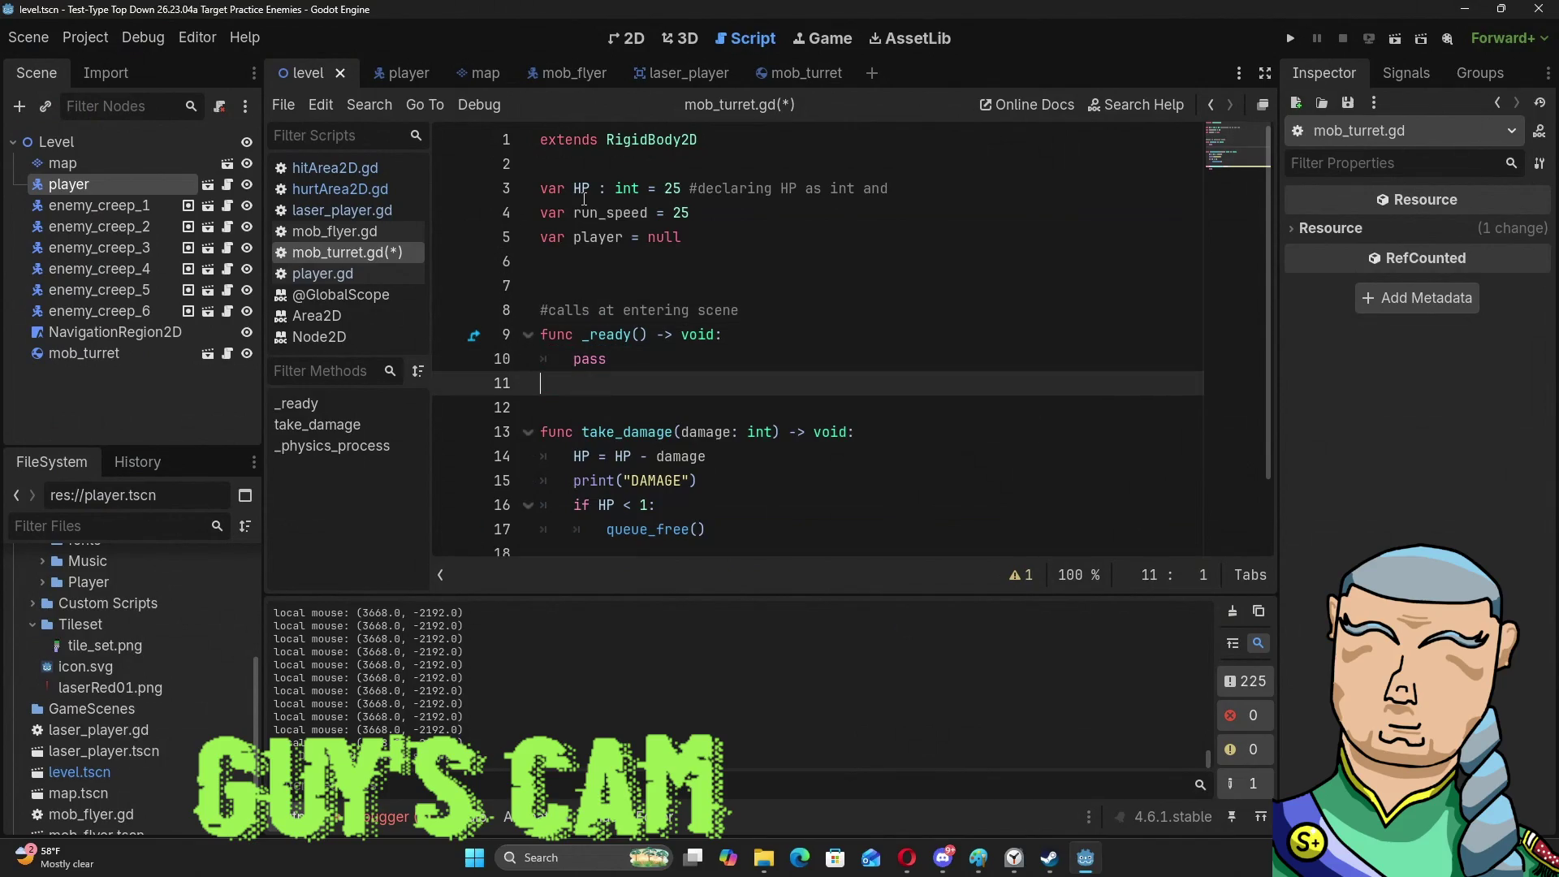
{"action": "scroll", "coordinate": [584, 199], "scroll_direction": "down", "scroll_amount": 1}
{"action": "scroll", "coordinate": [584, 199], "scroll_direction": "down", "scroll_amount": 1}
{"action": "key", "text": "Down"}
{"action": "key", "text": "Down"}
{"action": "key", "text": "Down"}
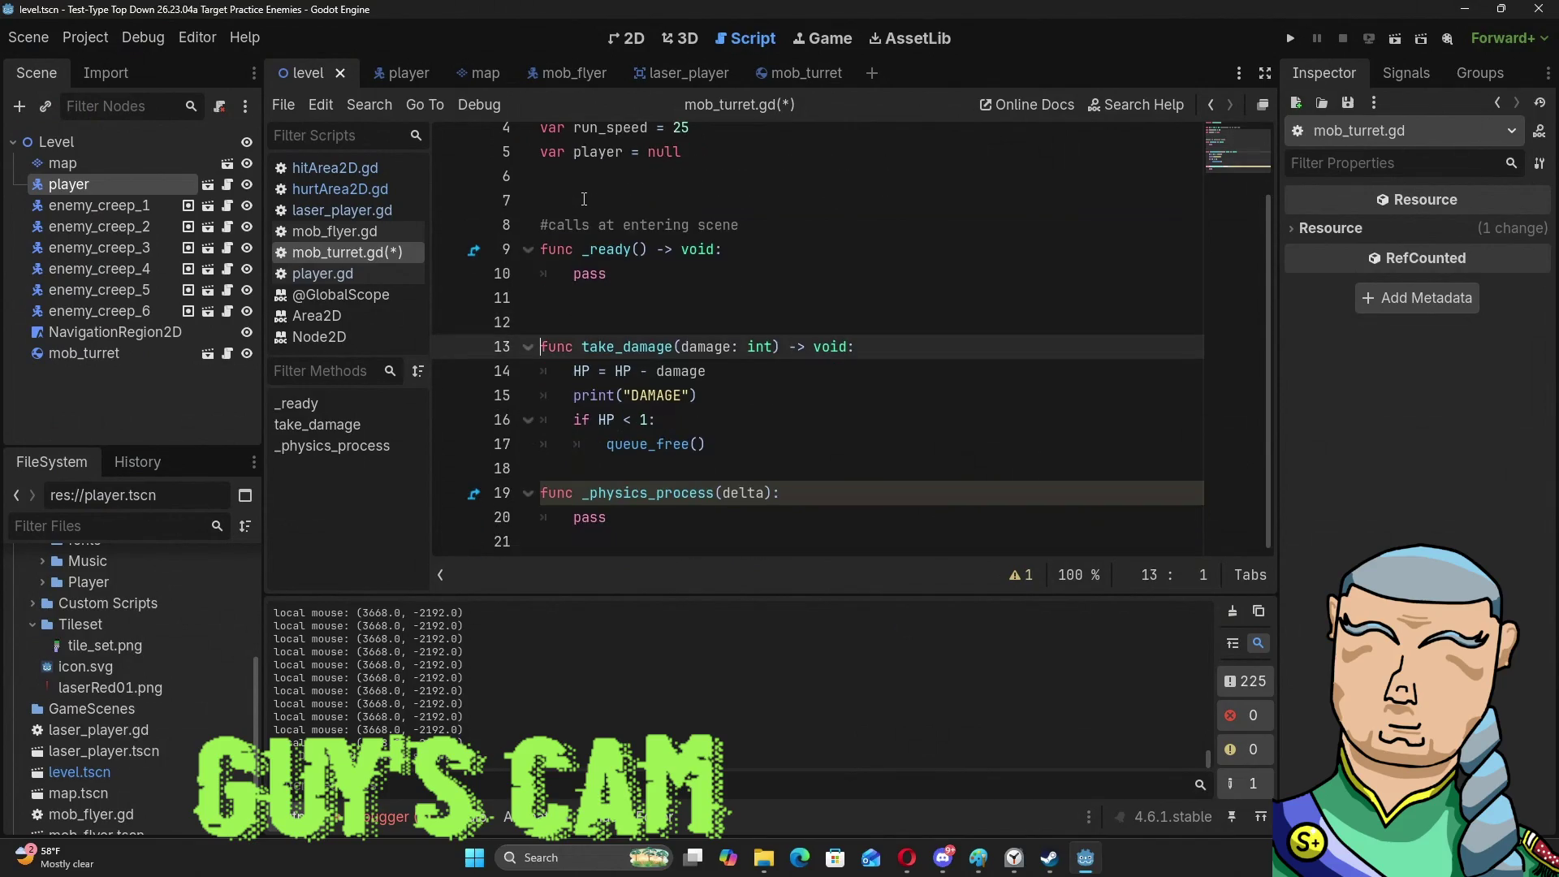
Replace the placeholder pass in _physics_process with 'velocity = Vector2.ZERO'.
{"action": "key", "text": "Up"}
{"action": "key", "text": "Home"}
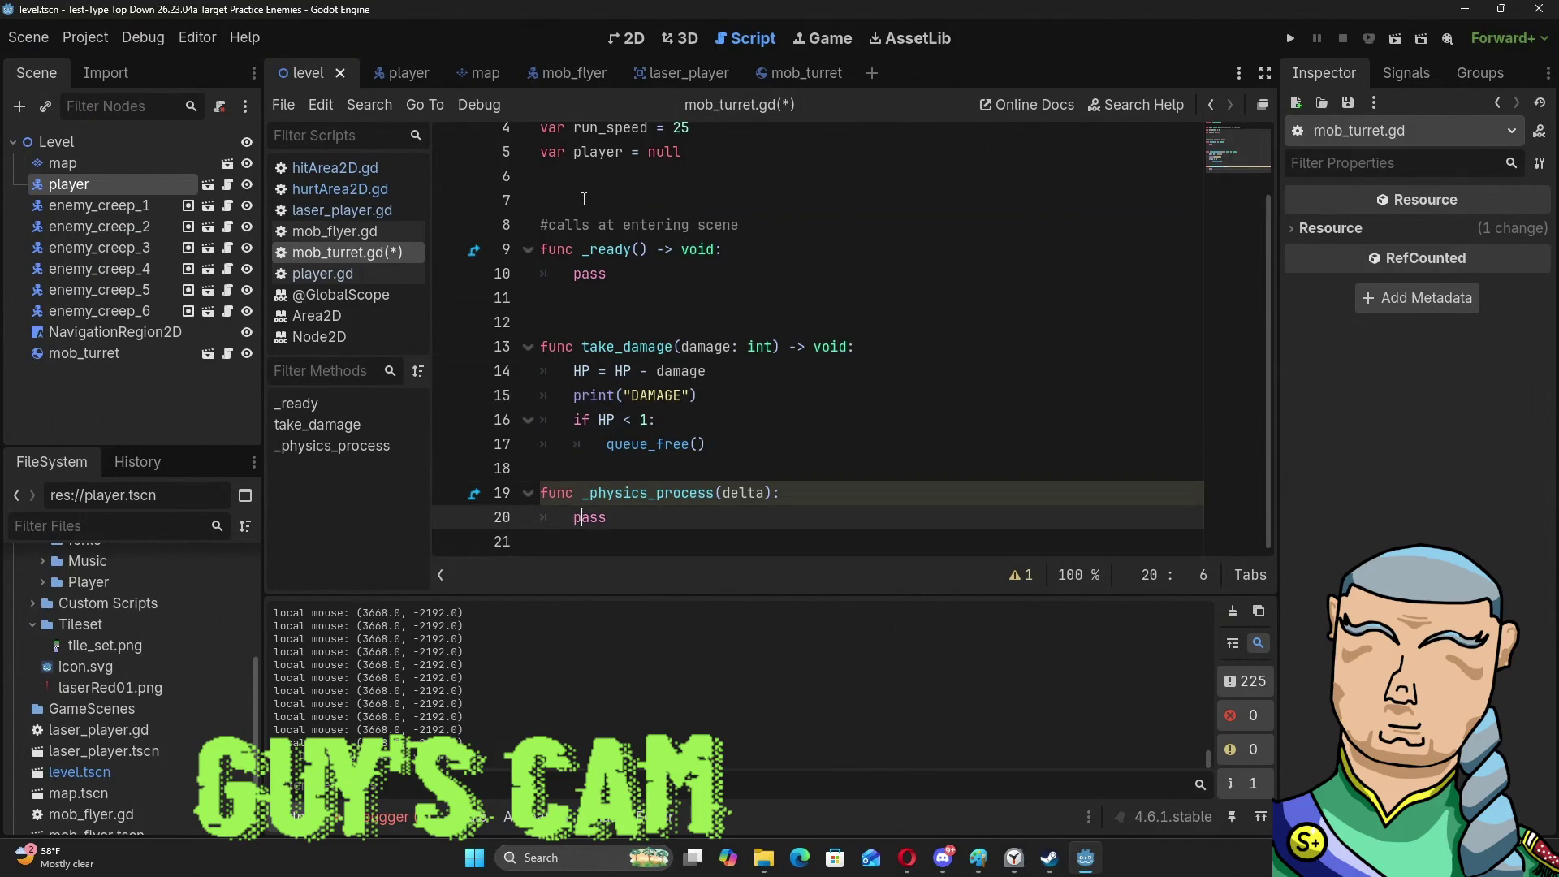
{"action": "key", "text": "ctrl+BackSpace"}
{"action": "type", "text": "ve"}
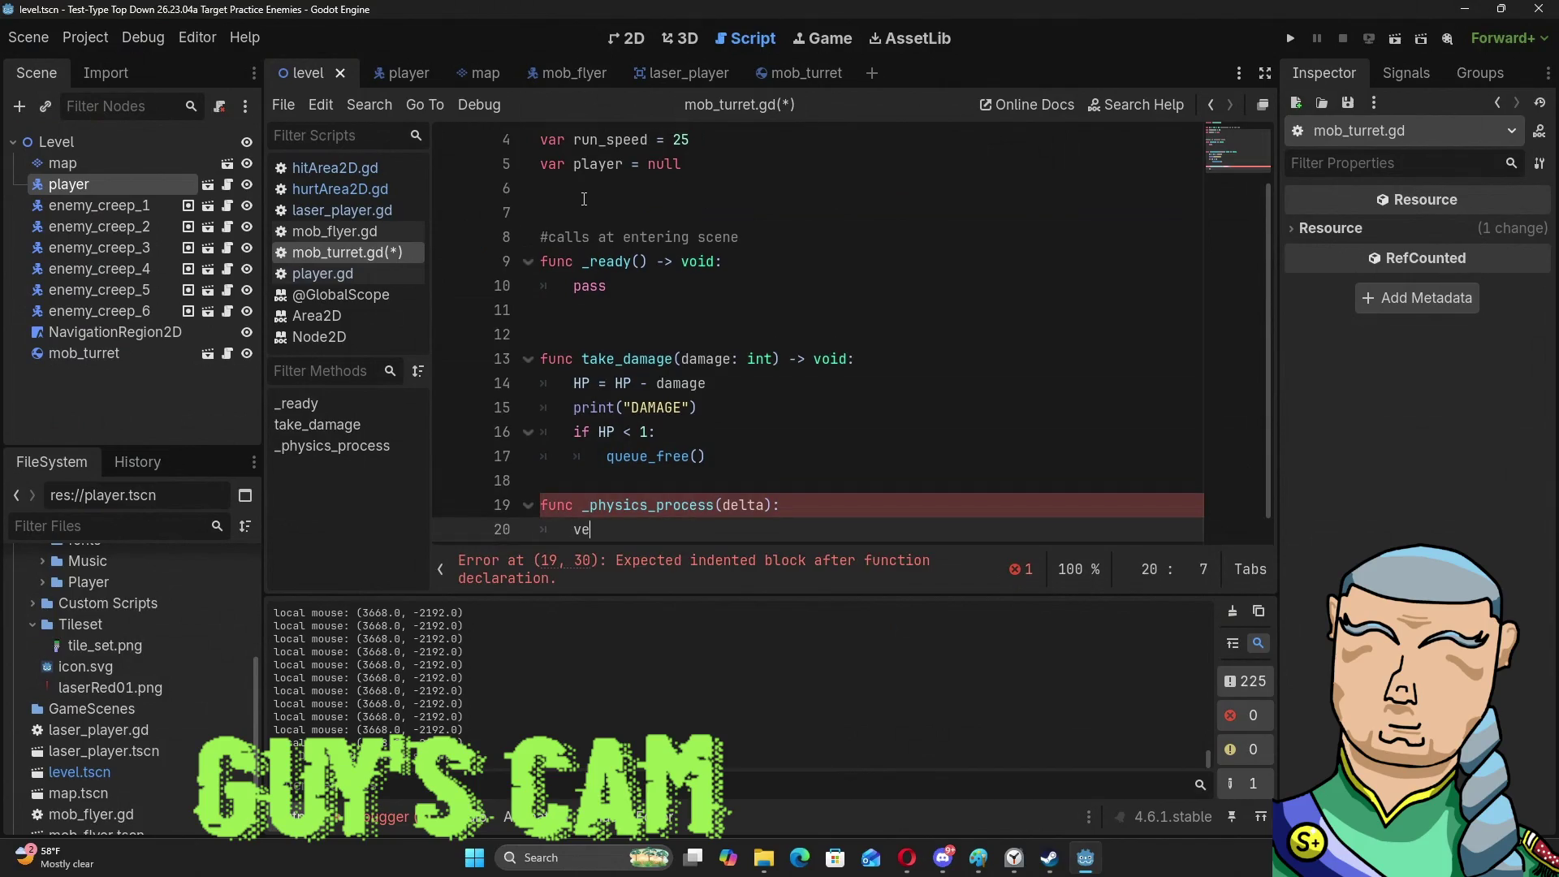
{"action": "type", "text": "locity = vet"}
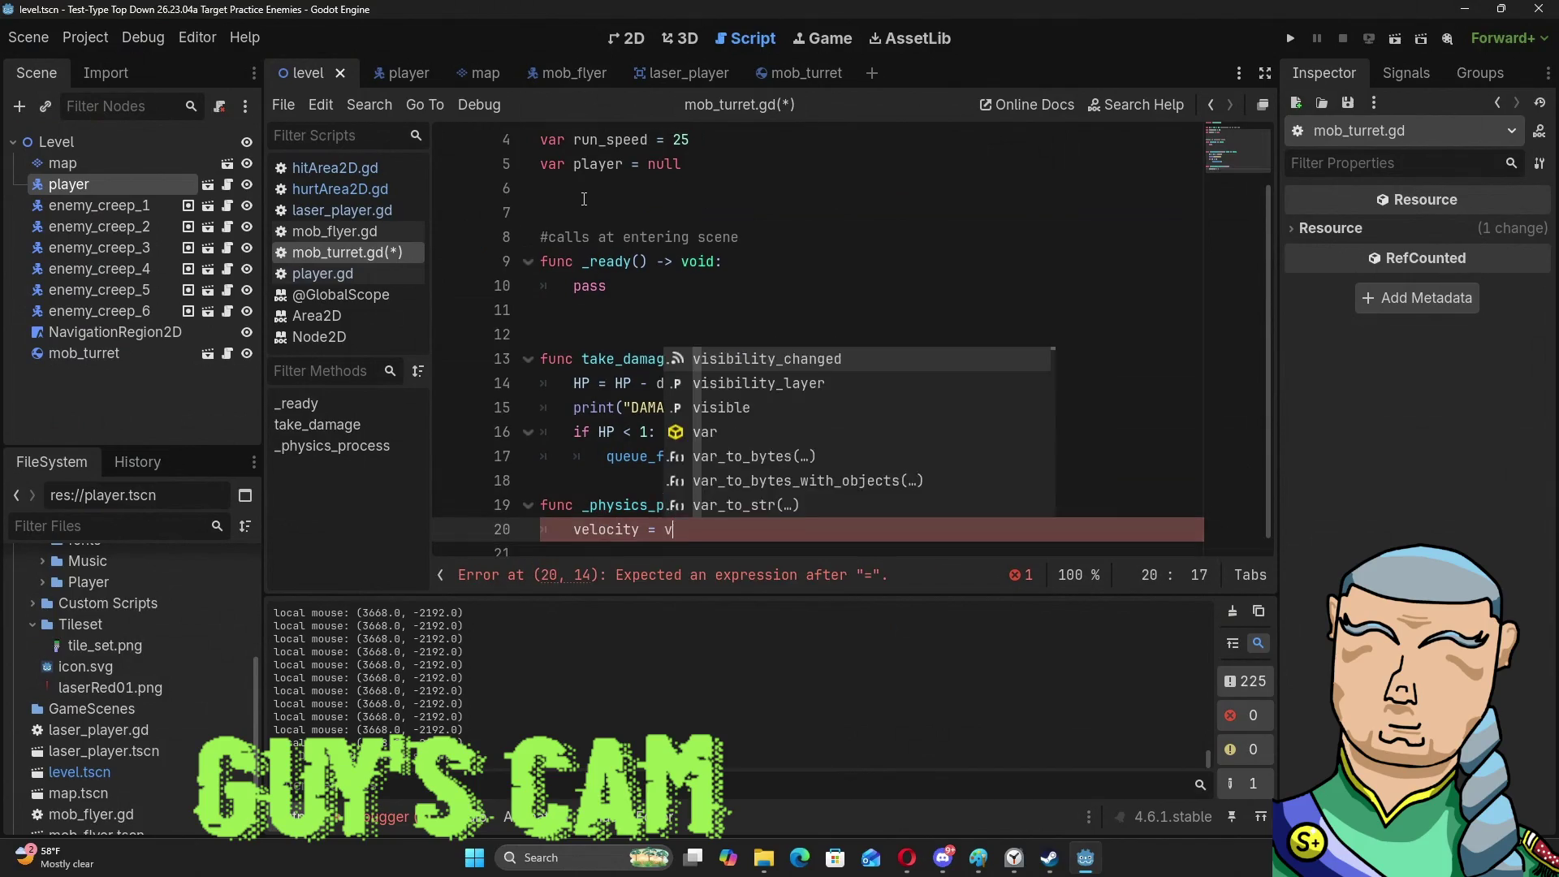
{"action": "key", "text": "BackSpace"}
{"action": "type", "text": "c2"}
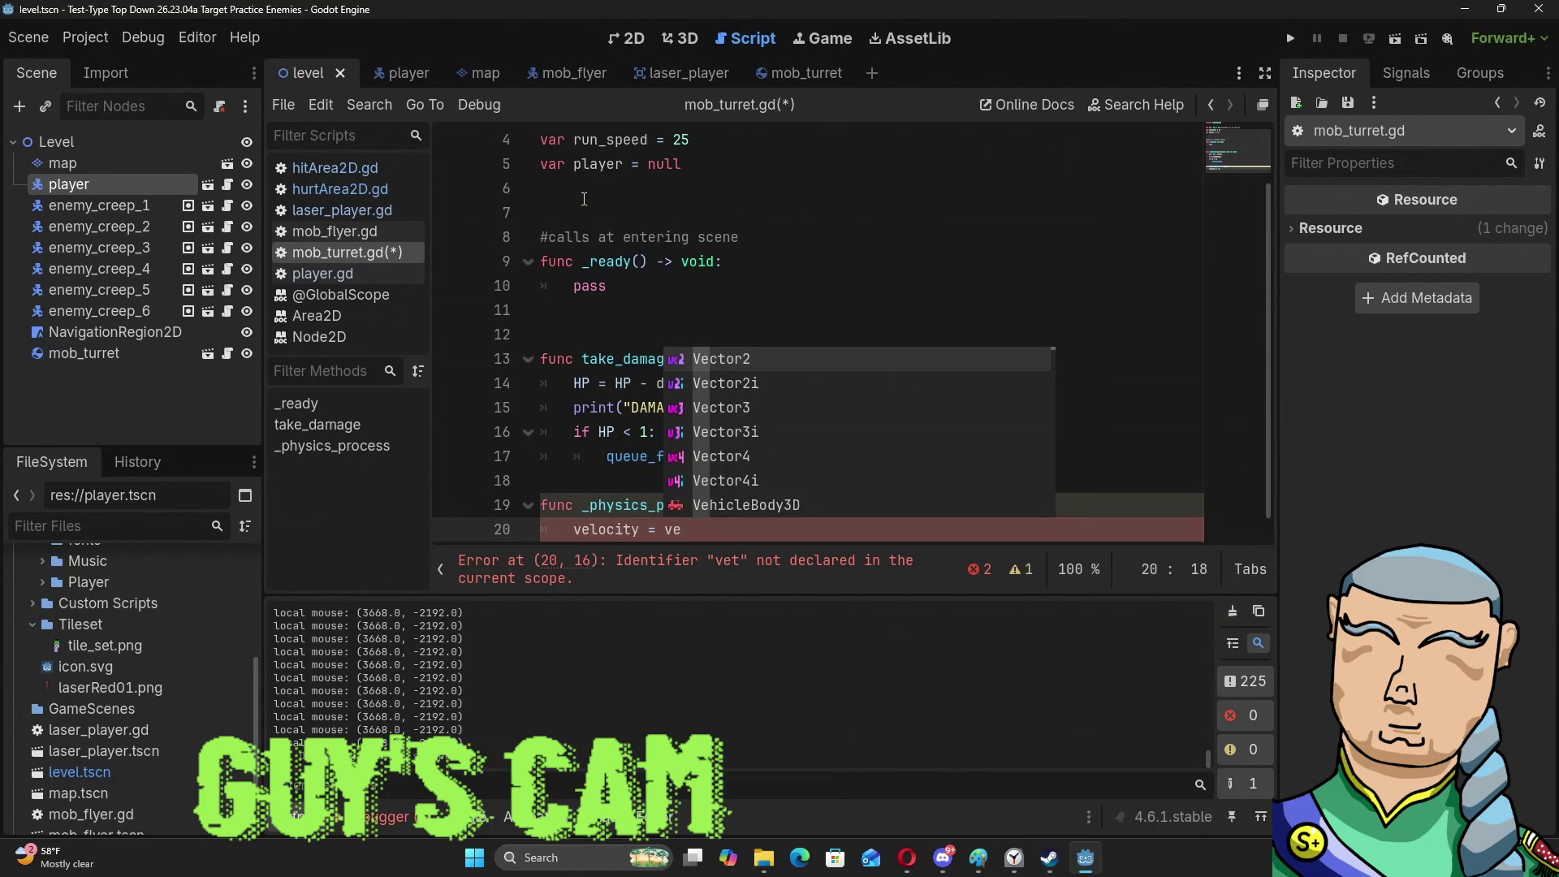
{"action": "key", "text": "Return"}
{"action": "type", "text": "."}
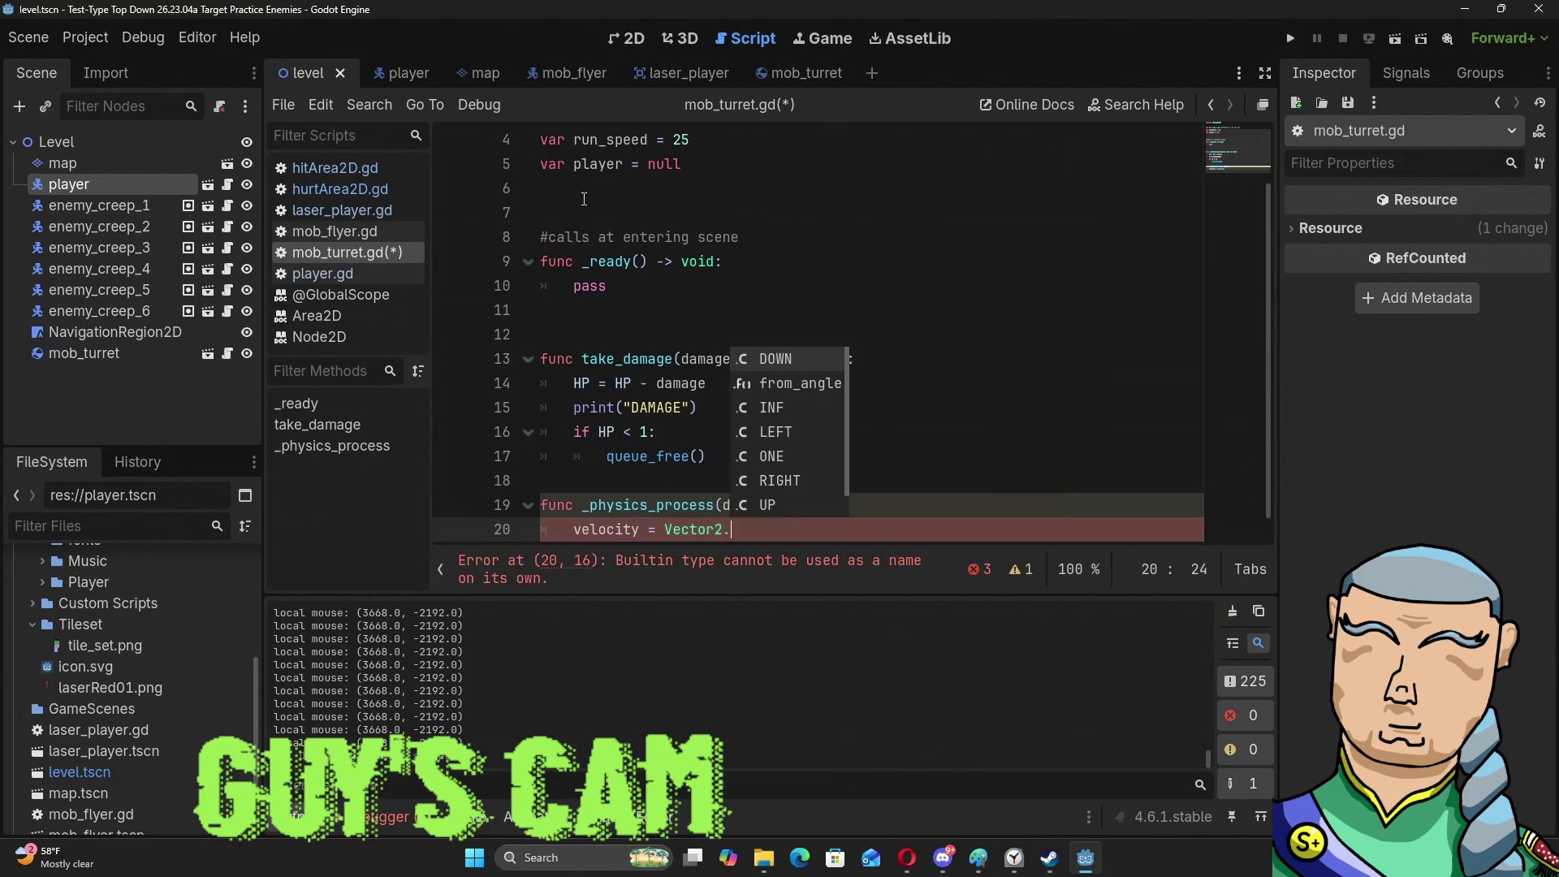
{"action": "type", "text": "z"}
{"action": "key", "text": "Return"}
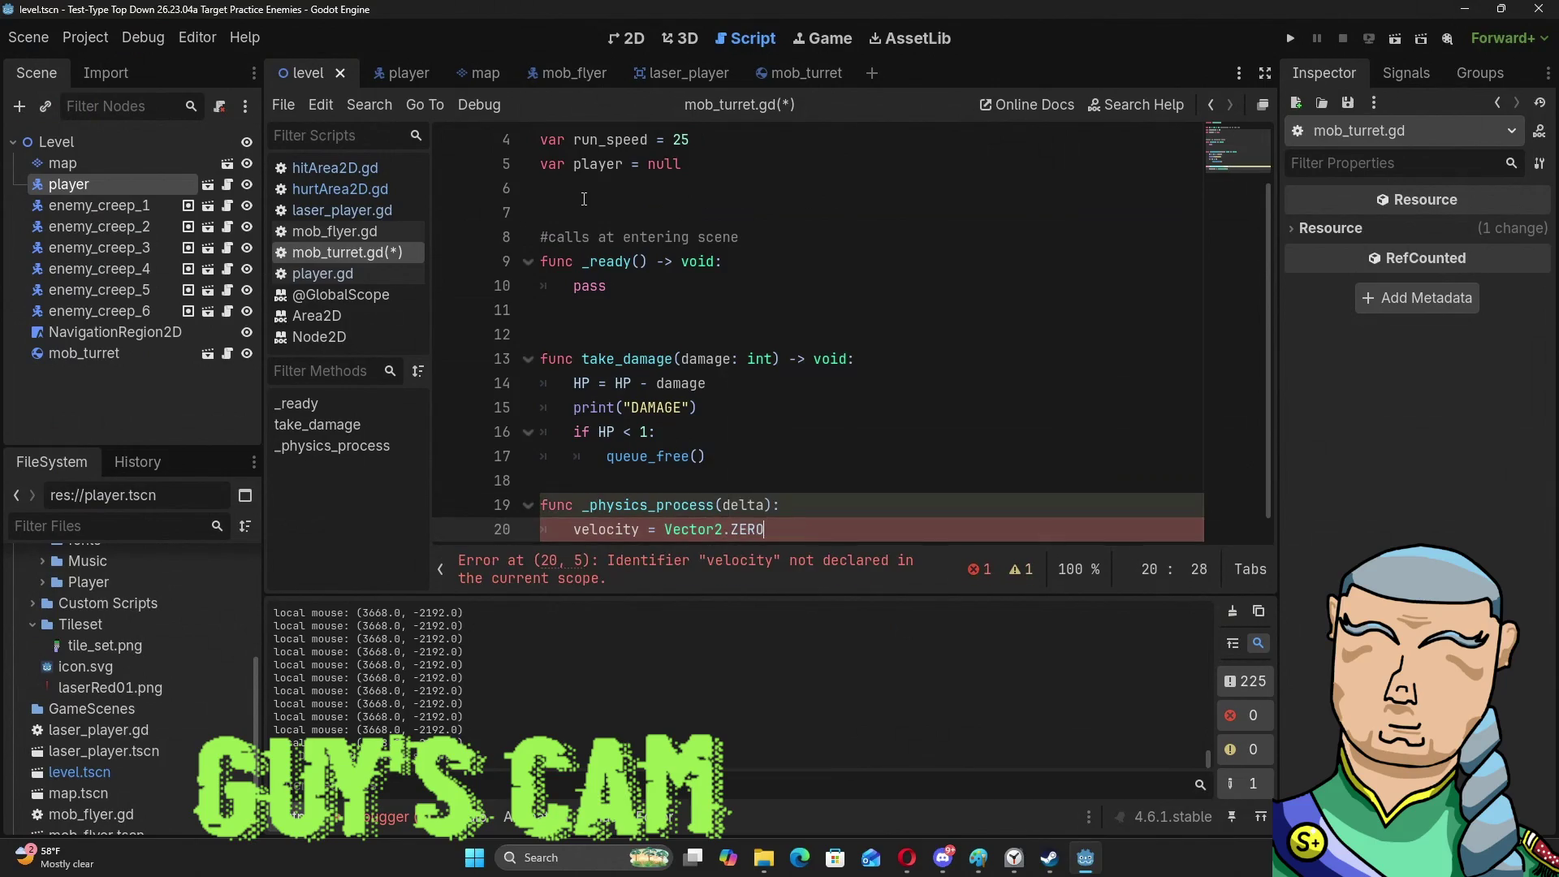
{"action": "key", "text": "Return"}
Add an 'if player:' block setting velocity = position.direction_to(player.position) * run_speed.
{"action": "type", "text": "if "}
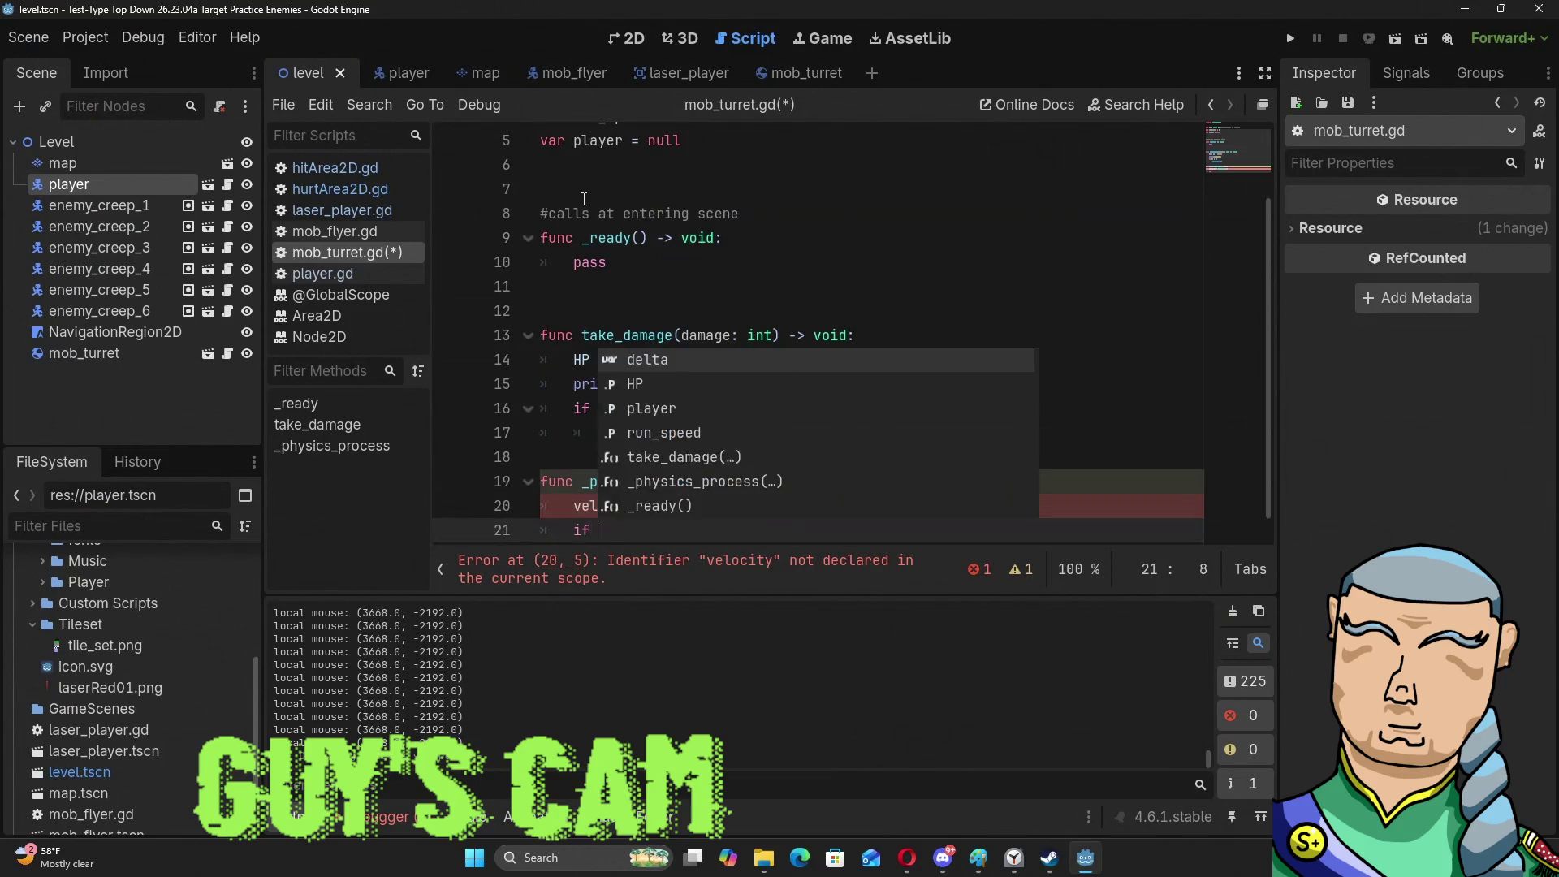
{"action": "type", "text": "player\""}
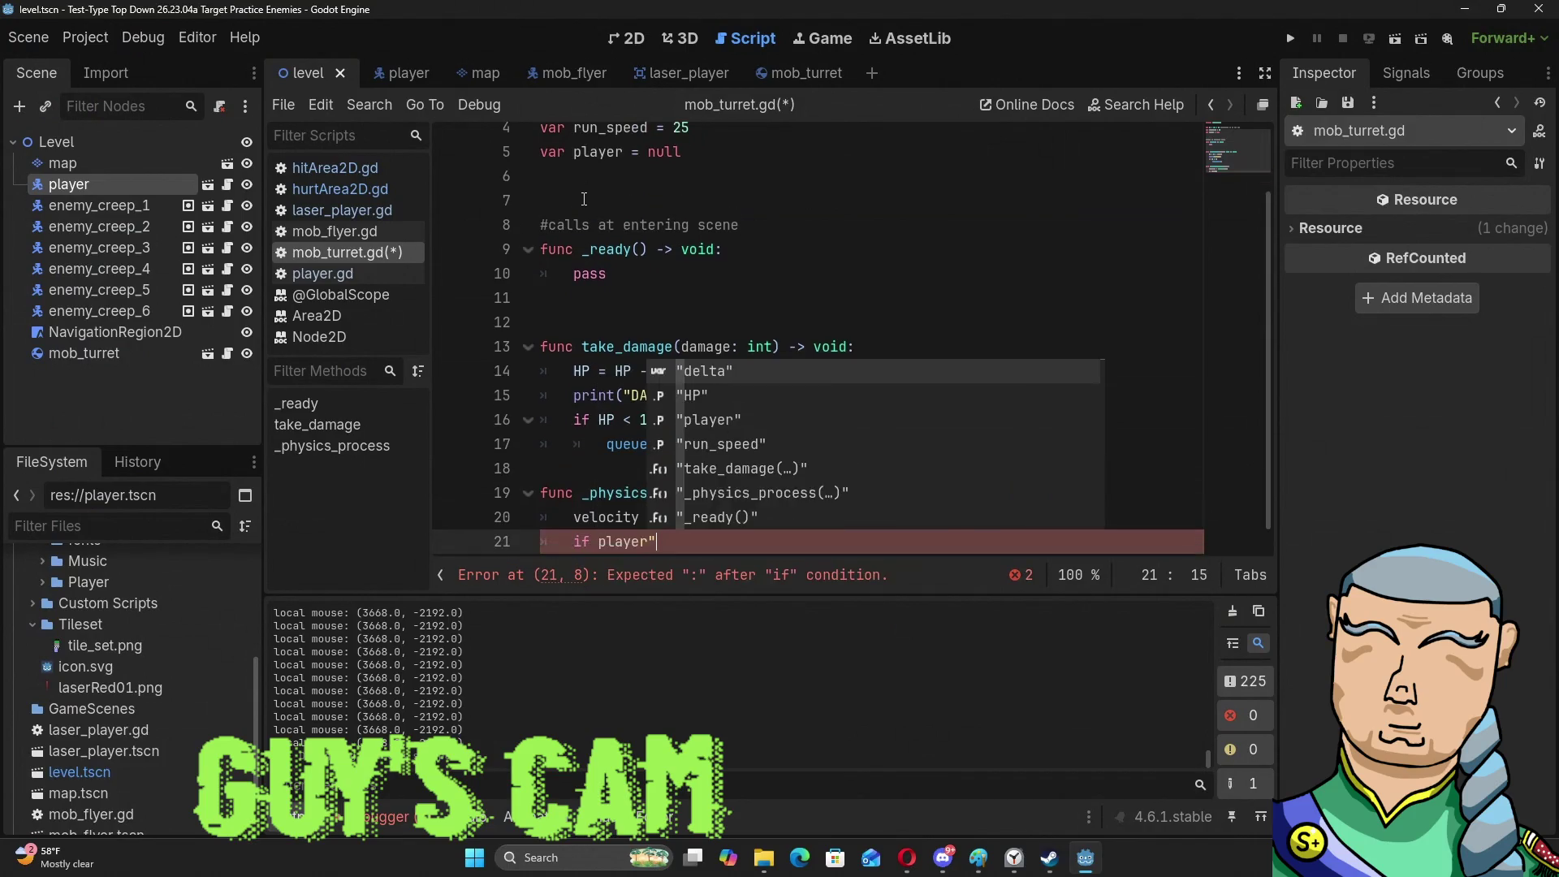
{"action": "key", "text": "BackSpace"}
{"action": "type", "text": ":"}
{"action": "key", "text": "Return"}
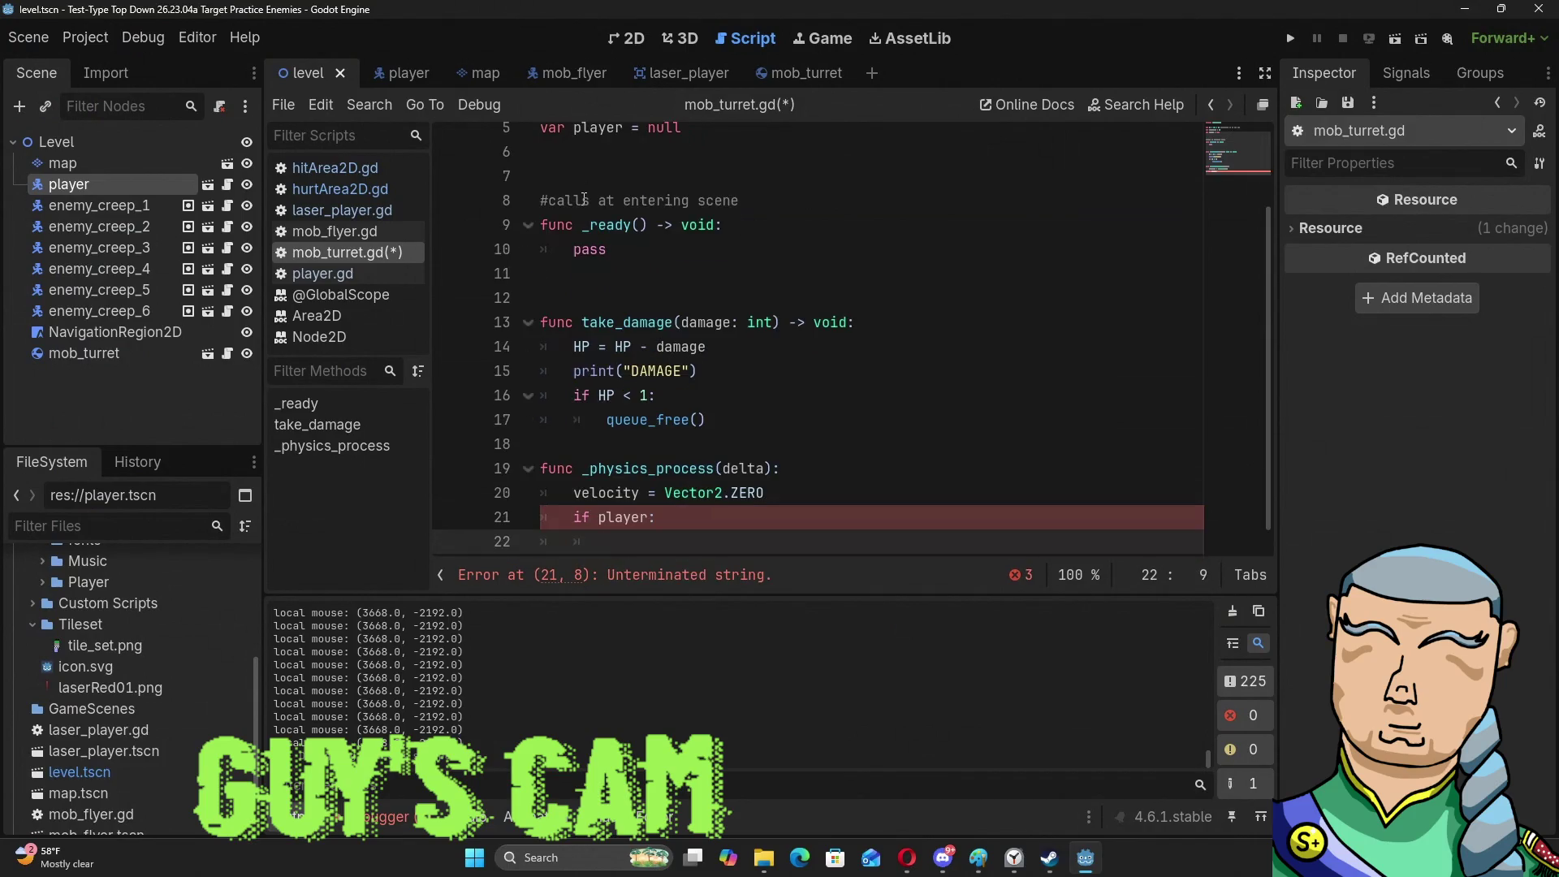
{"action": "type", "text": "velocity"}
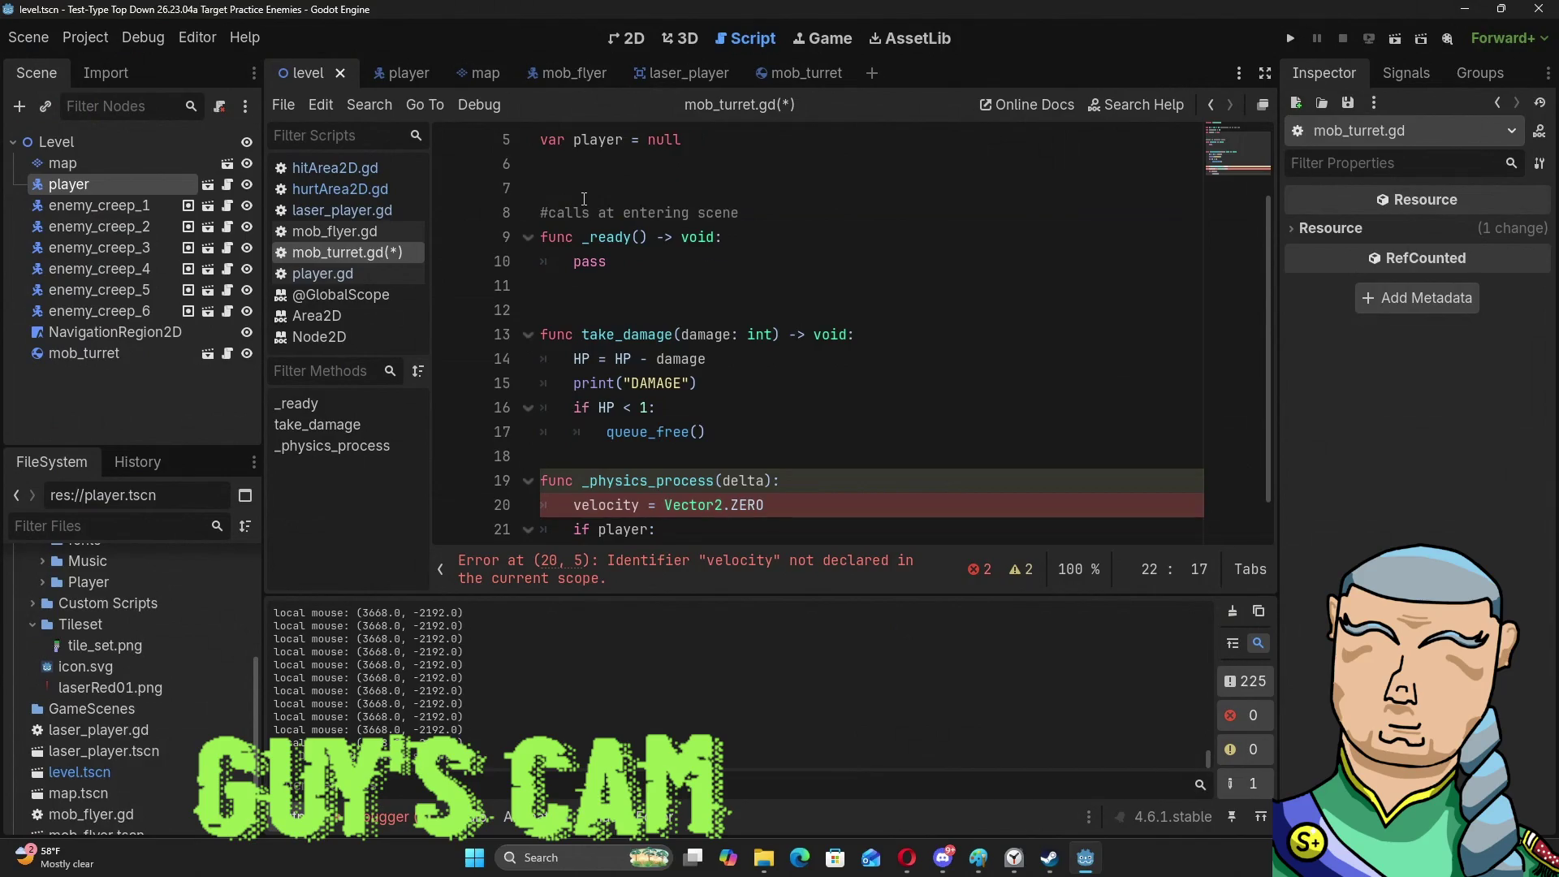
{"action": "scroll", "coordinate": [584, 198], "scroll_direction": "down", "scroll_amount": 1}
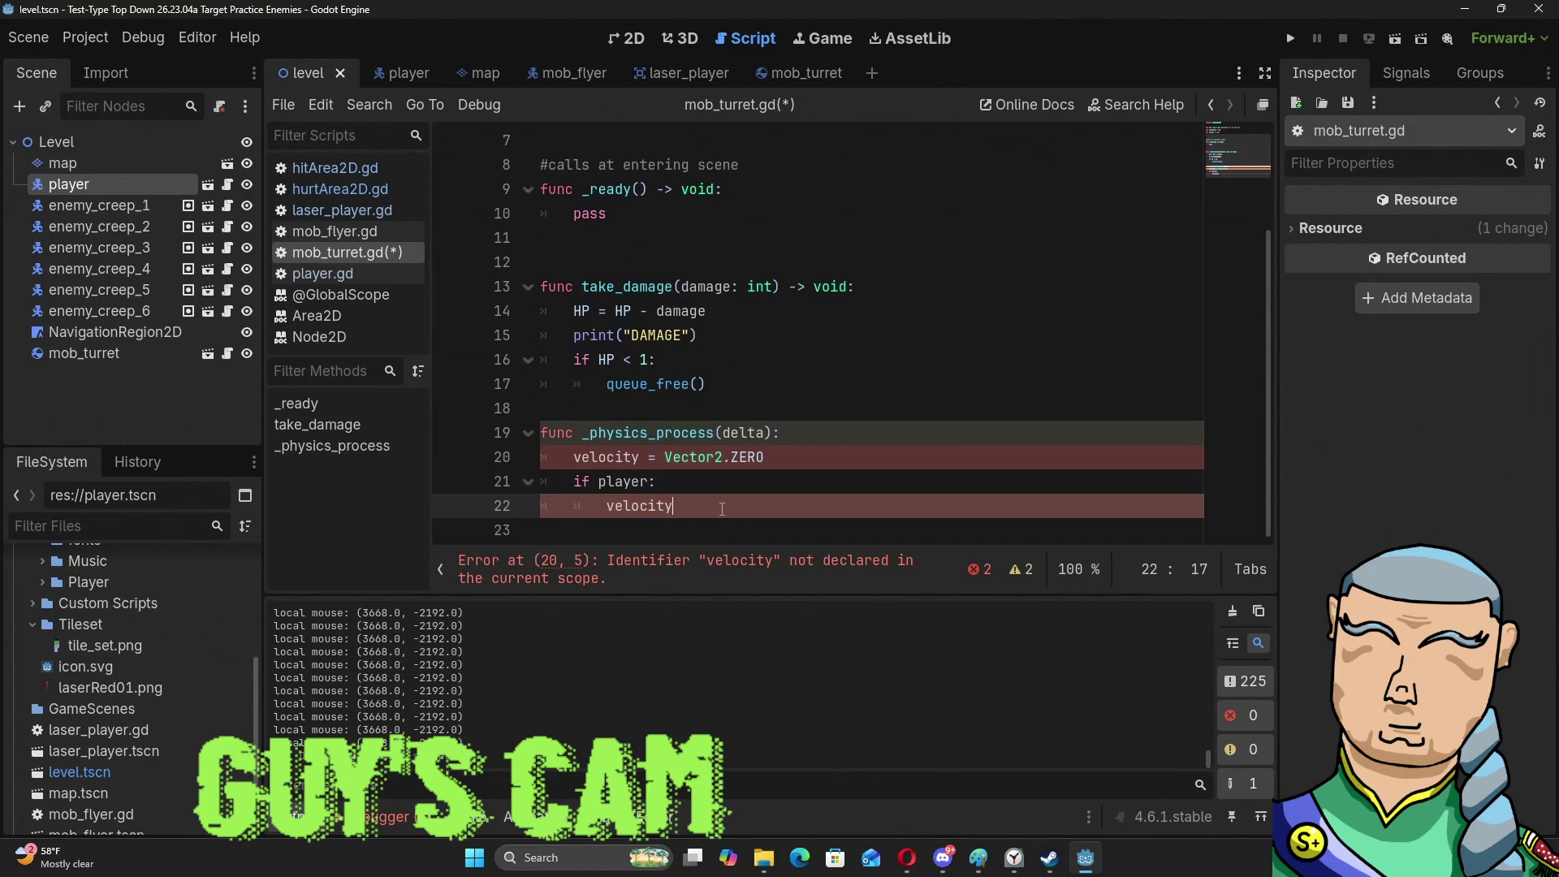
{"action": "type", "text": "= position.dir"}
{"action": "key", "text": "Return"}
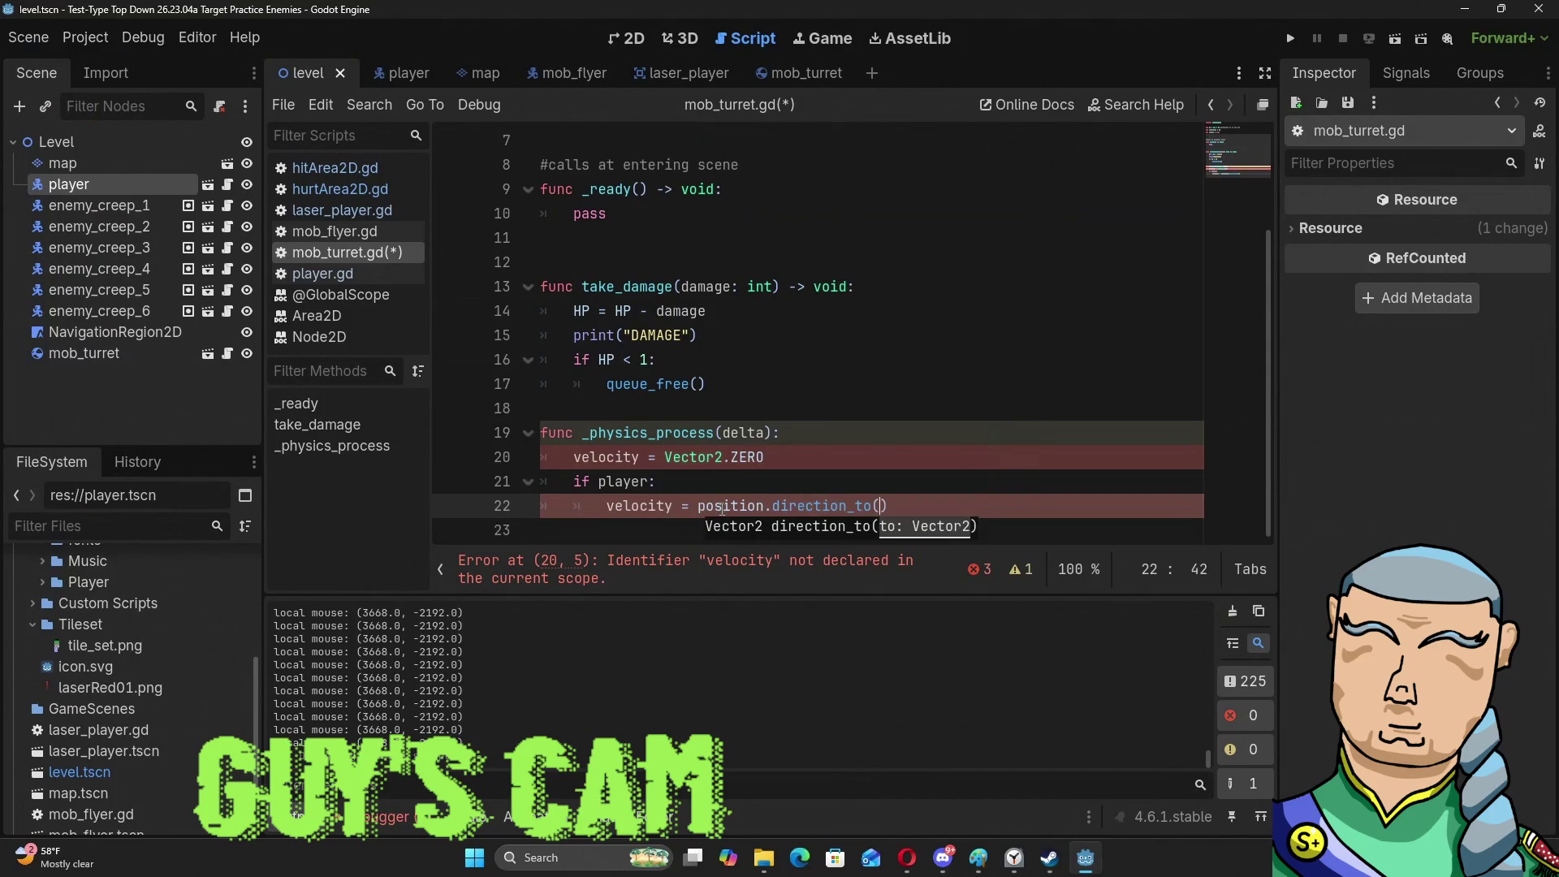
{"action": "type", "text": "player.pos"}
{"action": "type", "text": "ition"}
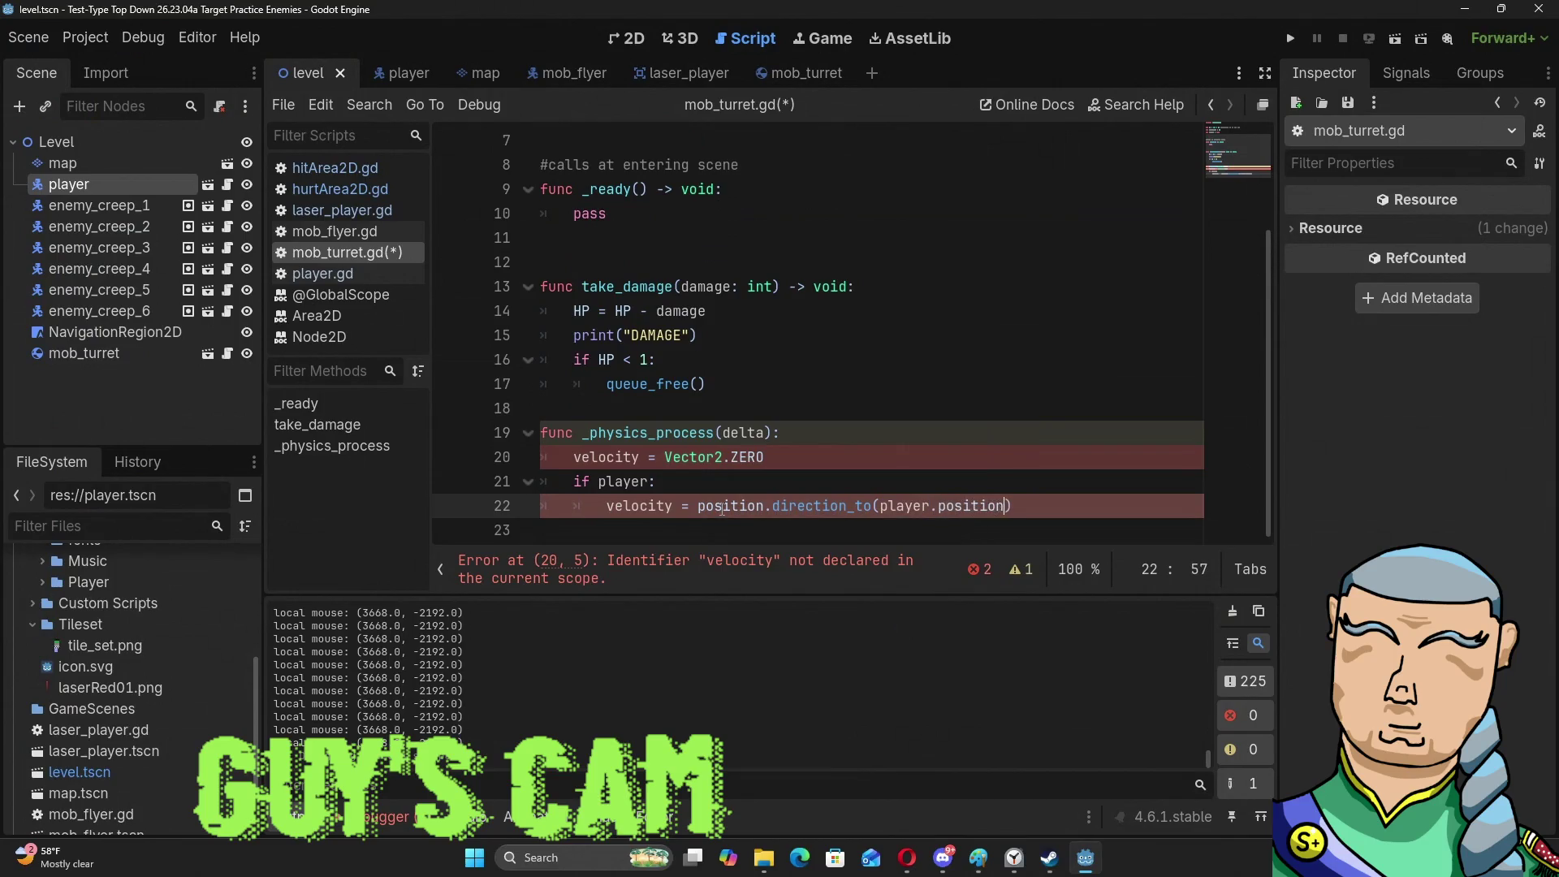
{"action": "type", "text": ") "}
{"action": "type", "text": "* r"}
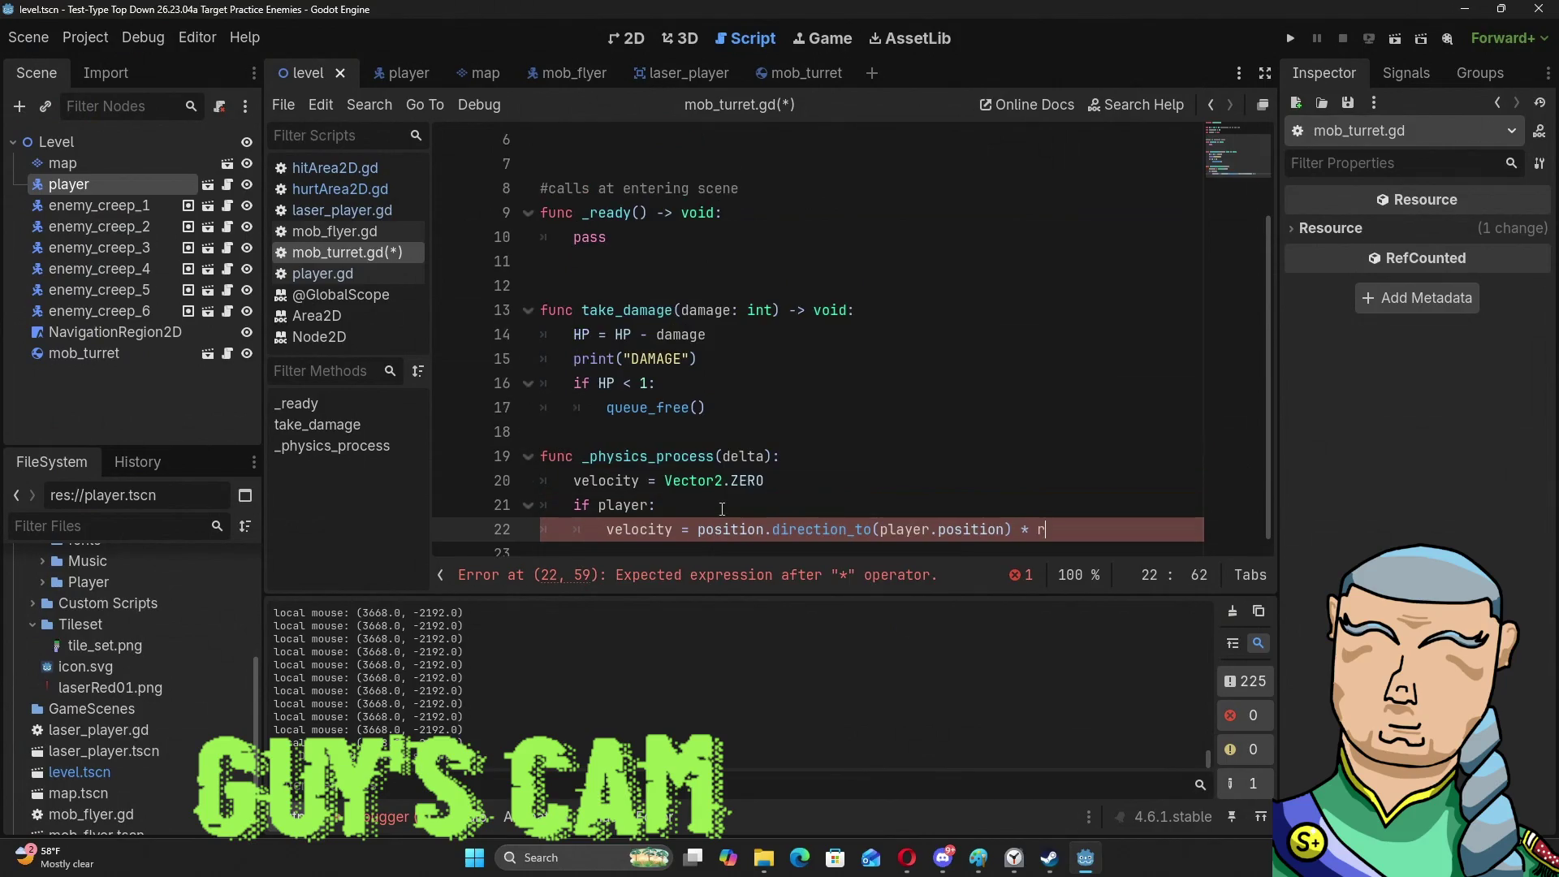
{"action": "type", "text": "un_speed"}
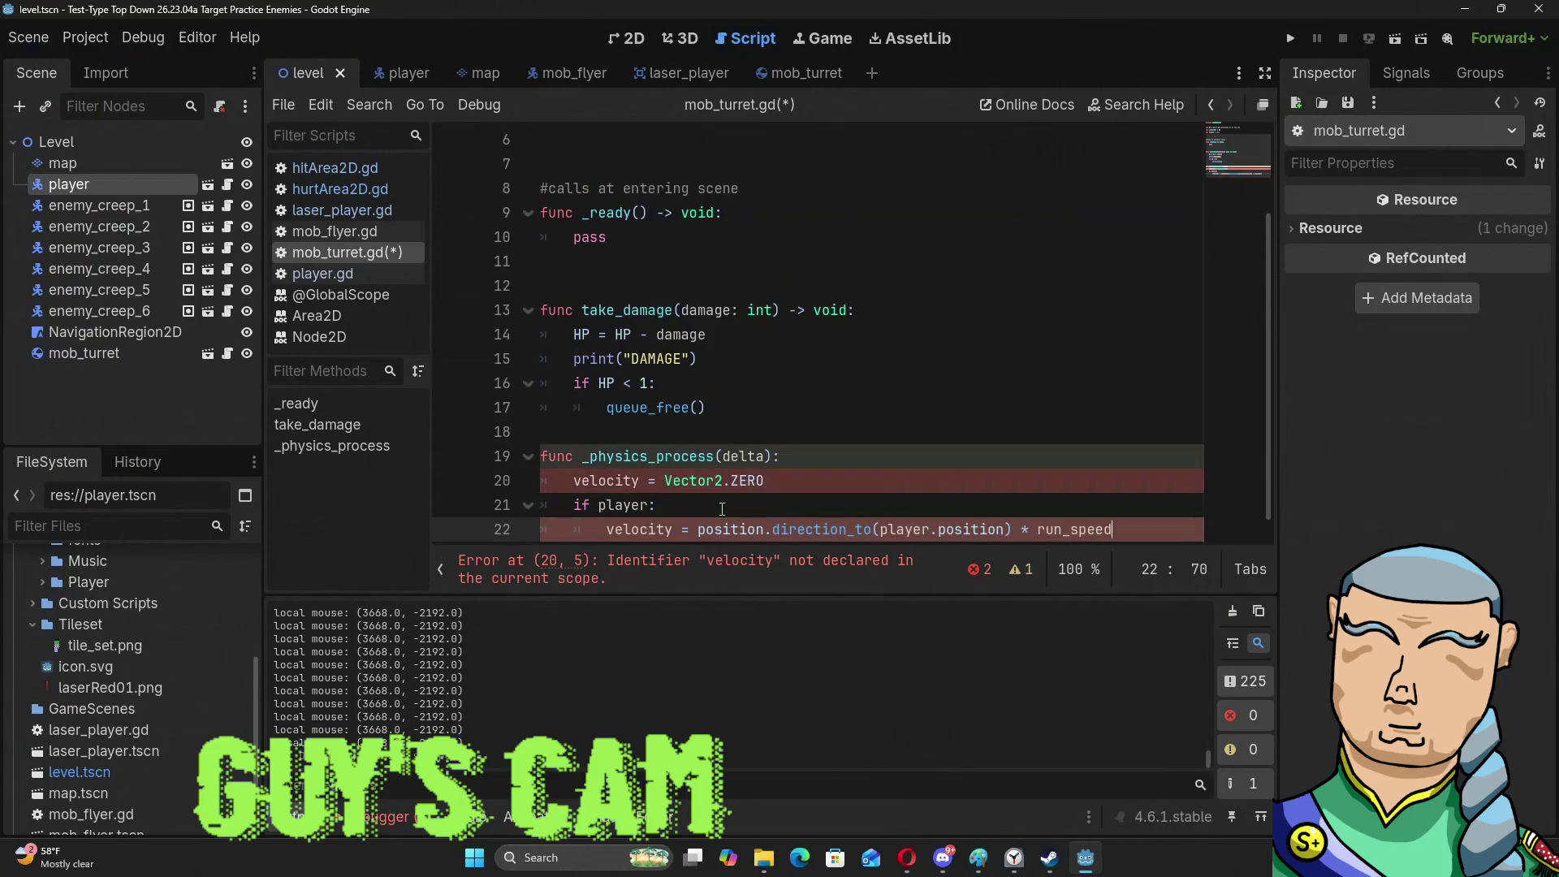
Call move_and_collide() on a new line after the velocity calculation.
{"action": "key", "text": "Return"}
{"action": "type", "text": "move"}
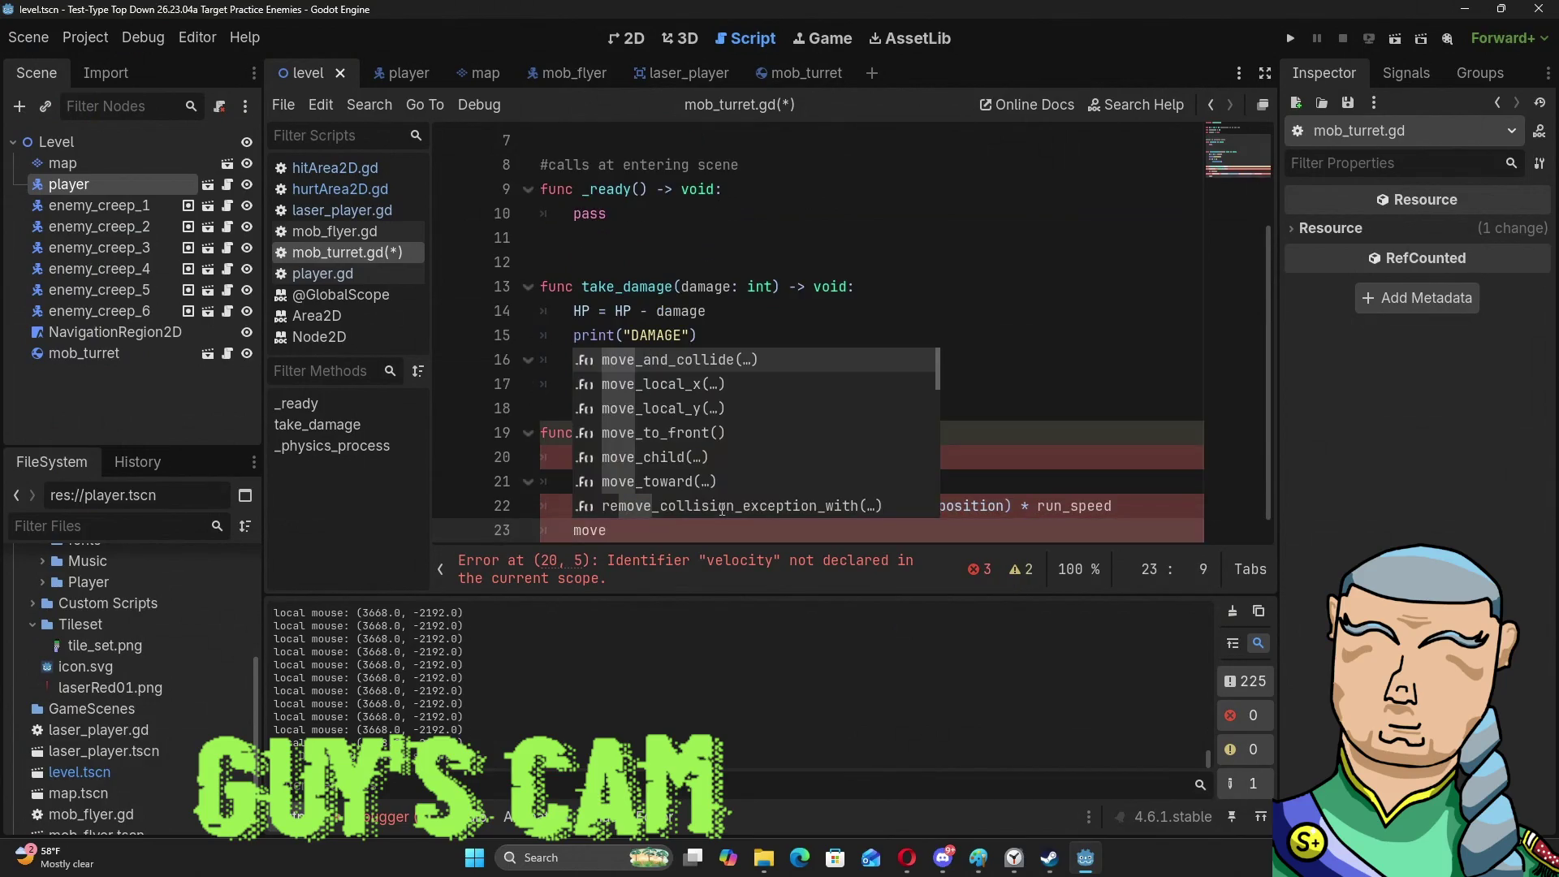
{"action": "type", "text": "_"}
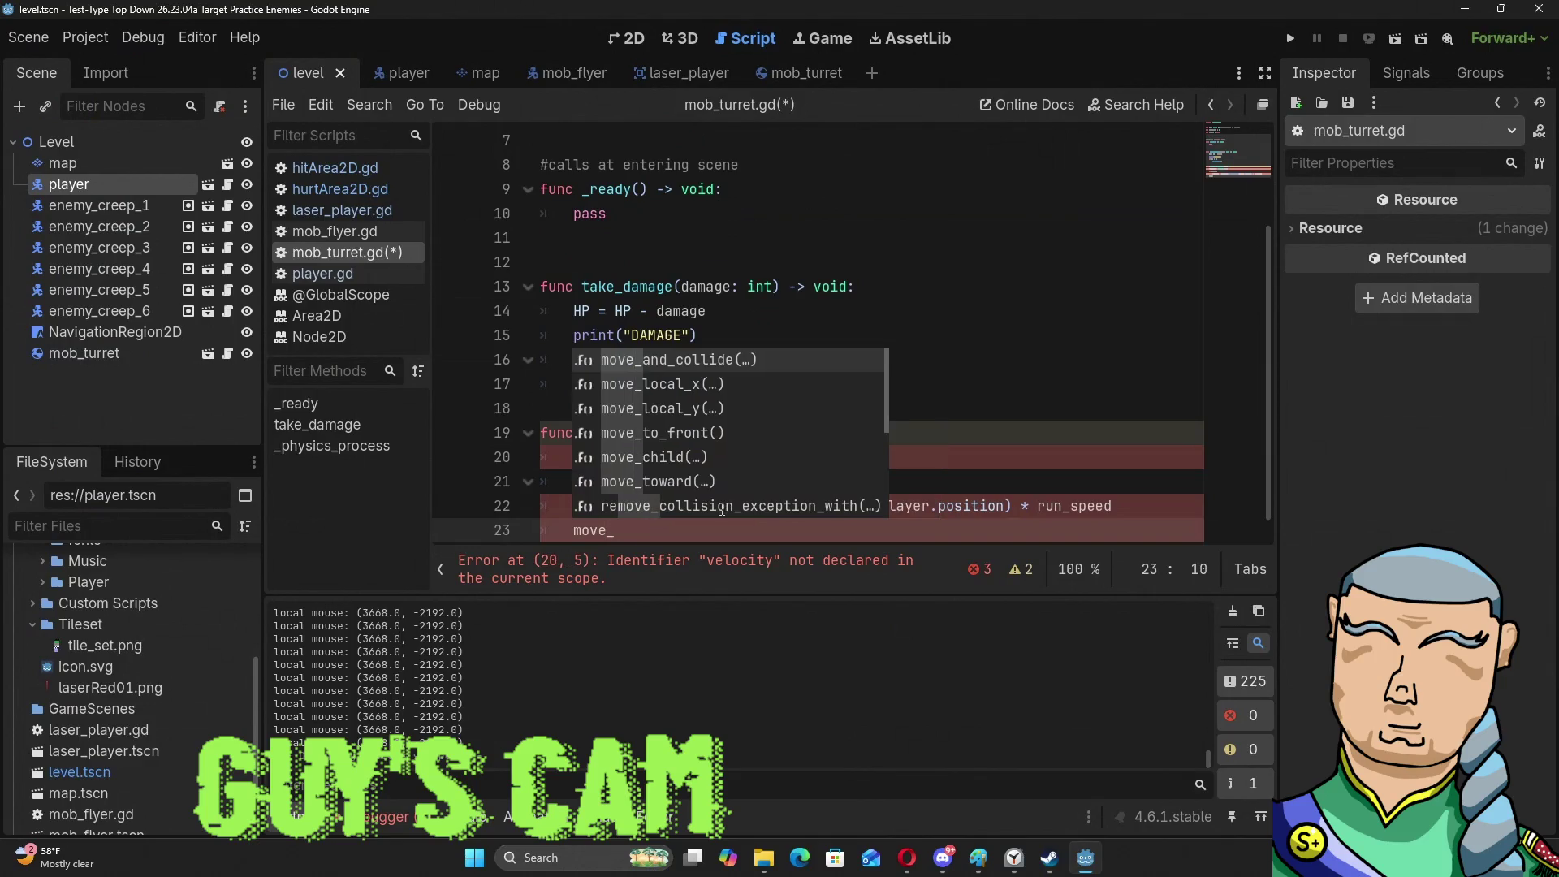
{"action": "type", "text": "and"}
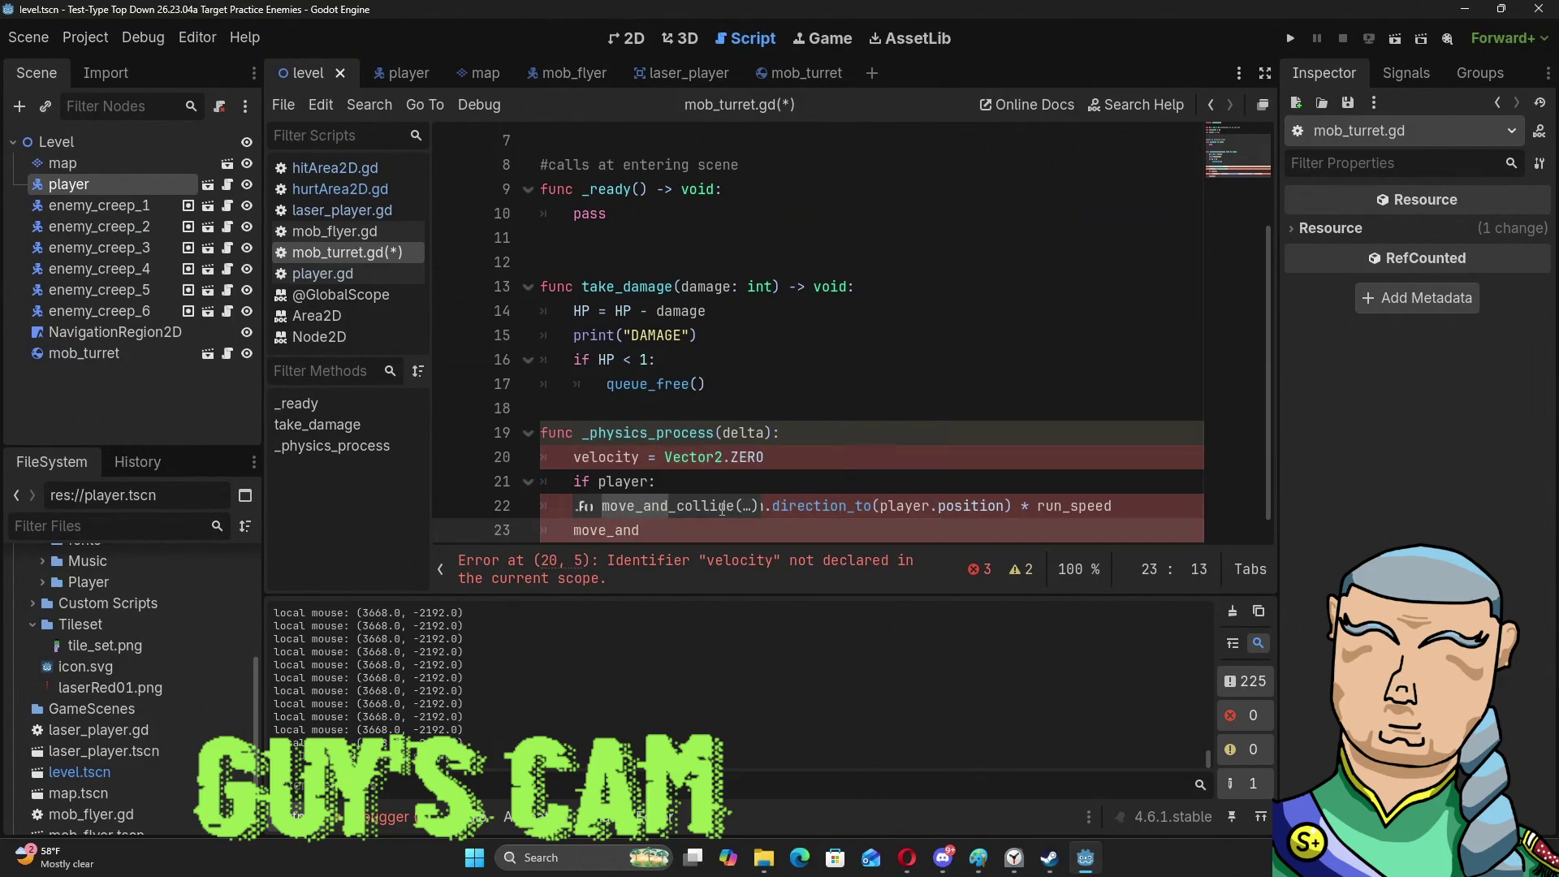
{"action": "key", "text": "Return"}
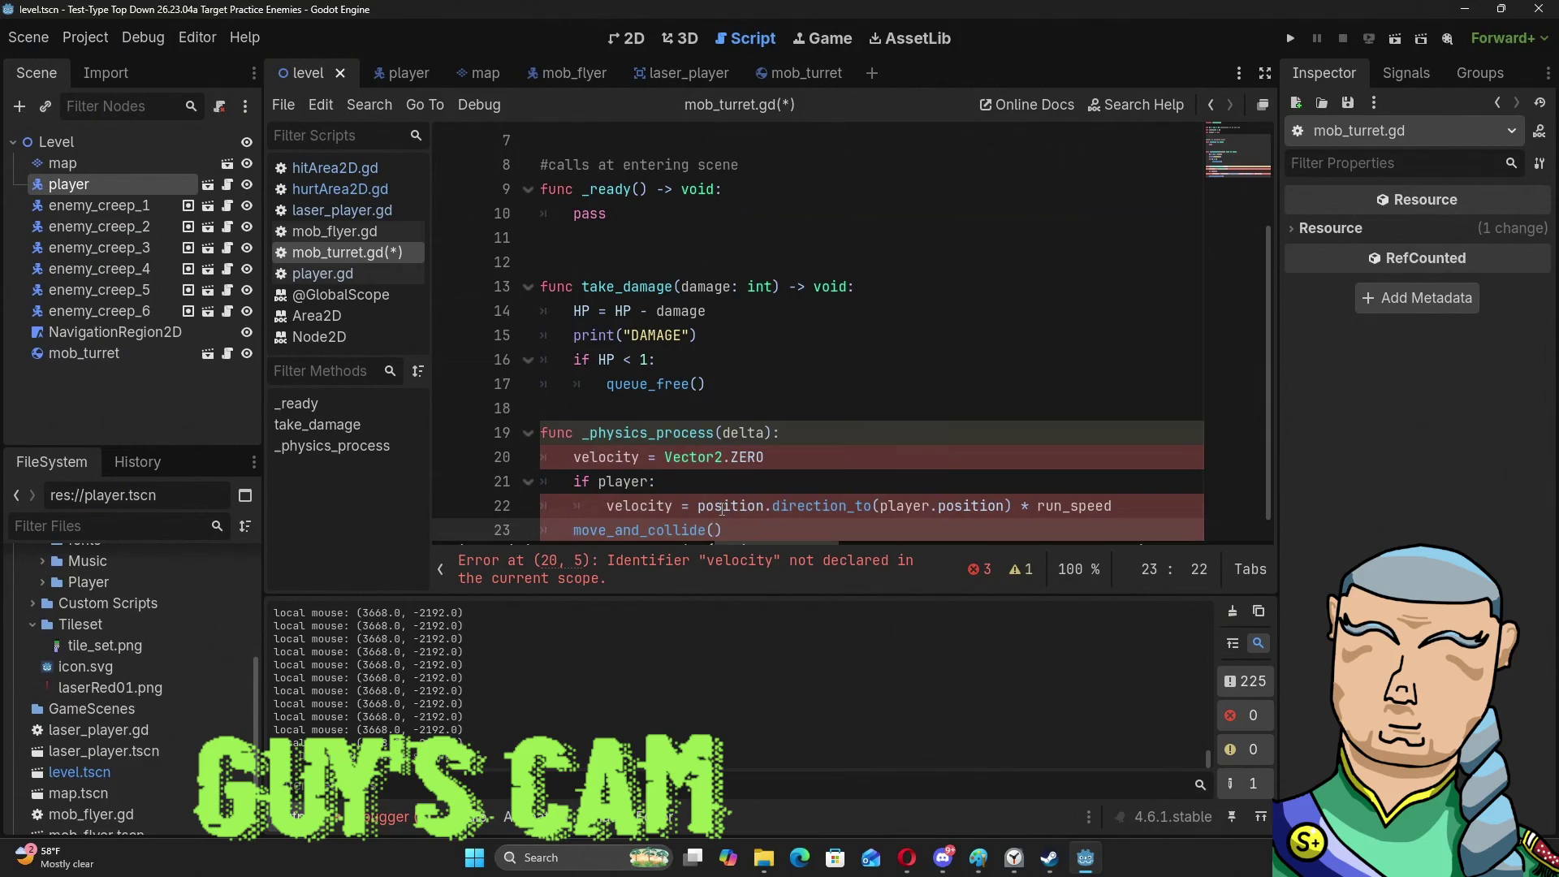
{"action": "key", "text": "Down"}
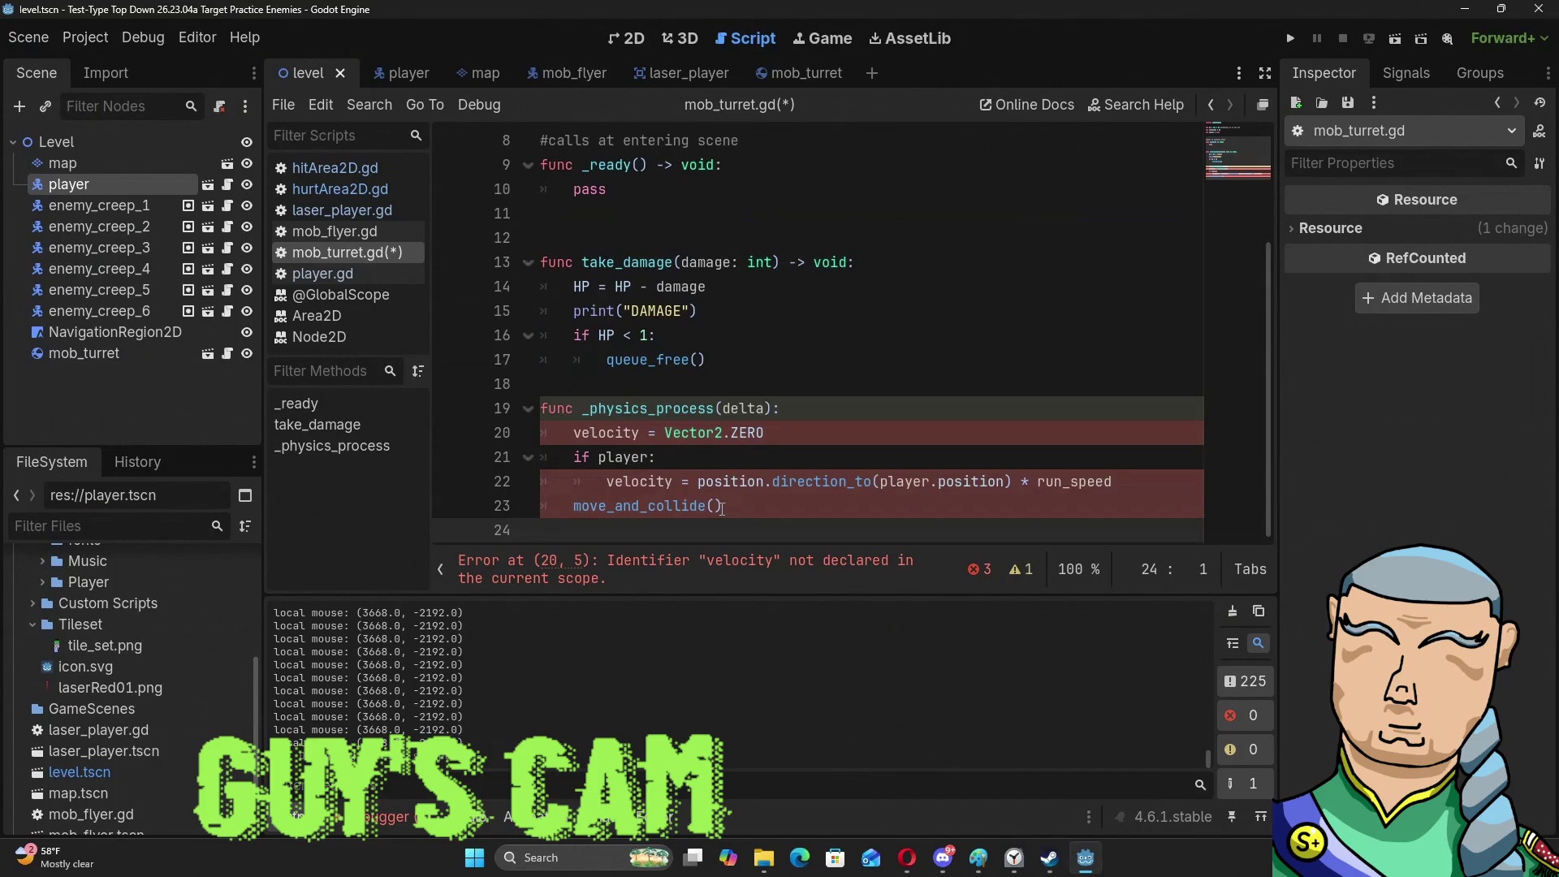
{"action": "left_click_drag", "start_coordinate": [742, 501], "coordinate": [689, 501]}
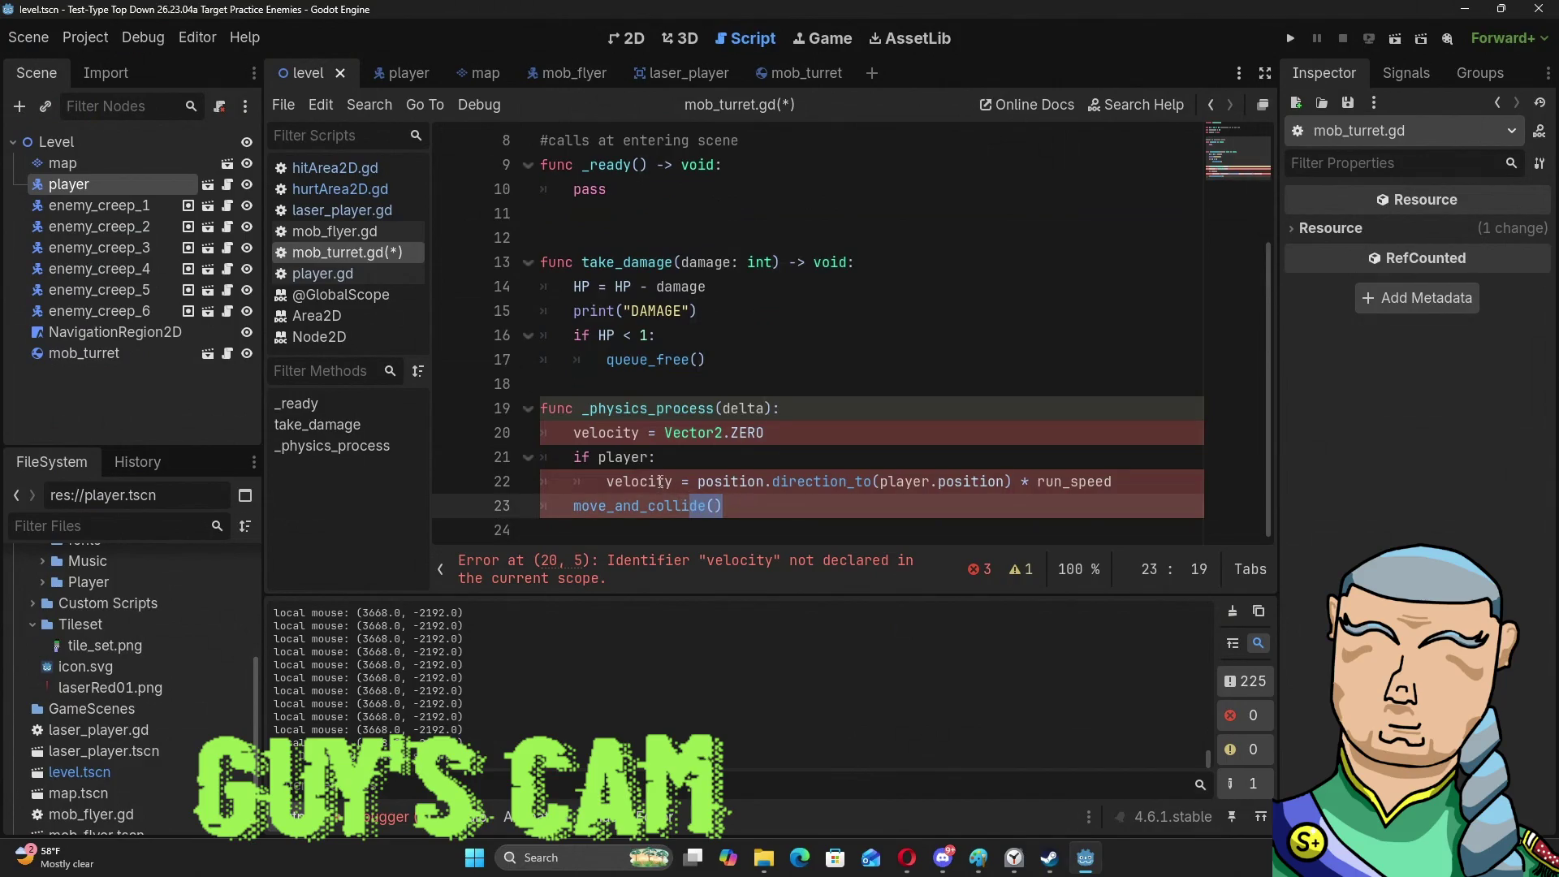
Place the cursor on the blank line 6 below 'var player = null'.
{"action": "scroll", "coordinate": [633, 426], "scroll_direction": "up", "scroll_amount": 3}
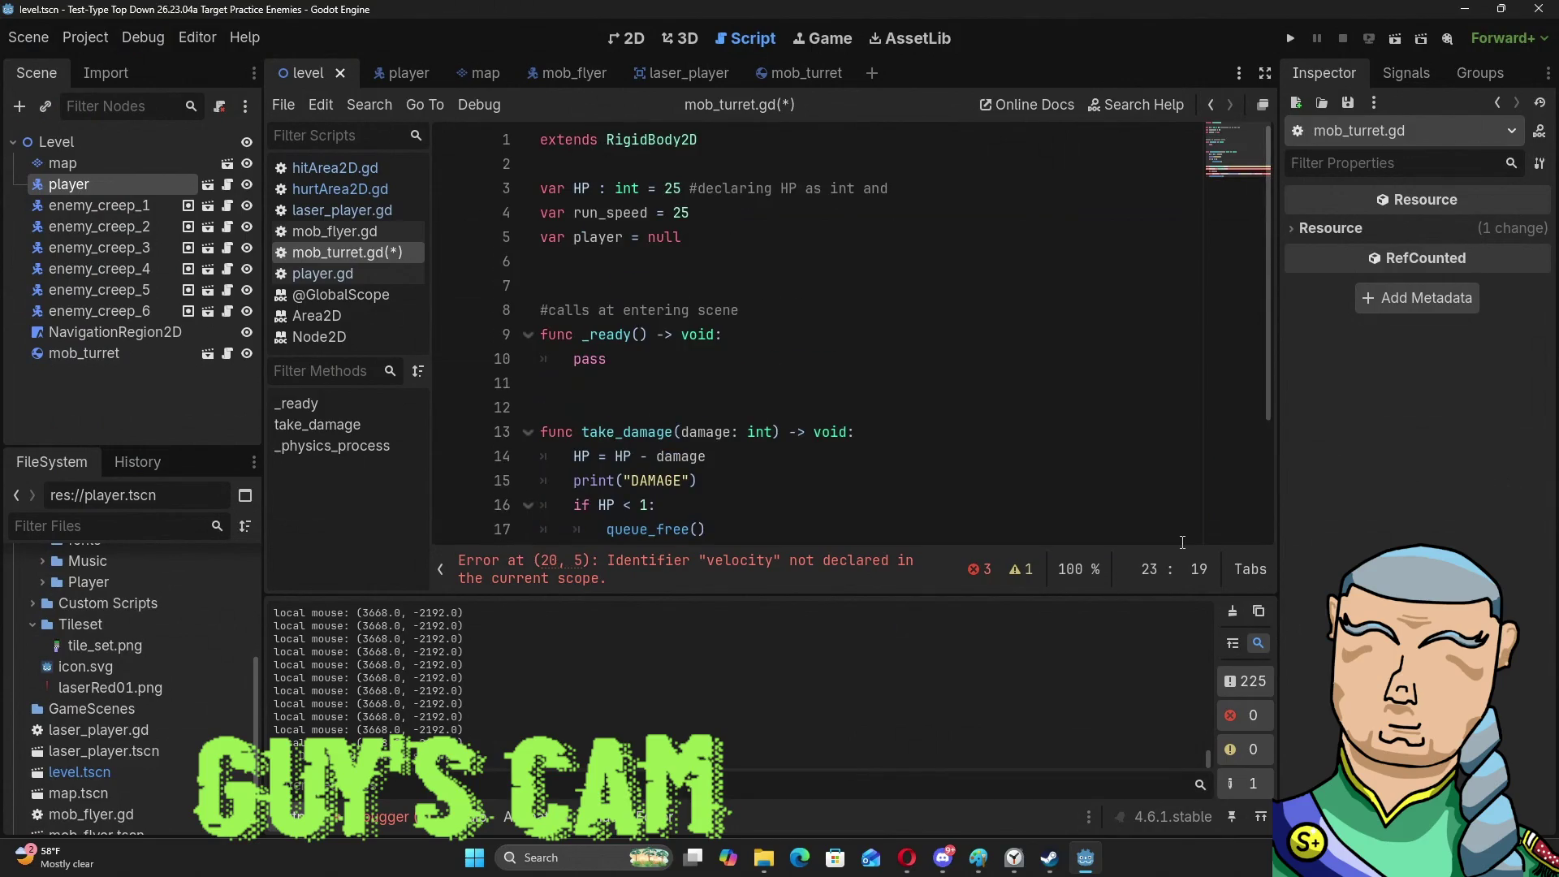
{"action": "scroll", "coordinate": [1072, 416], "scroll_direction": "down", "scroll_amount": 3}
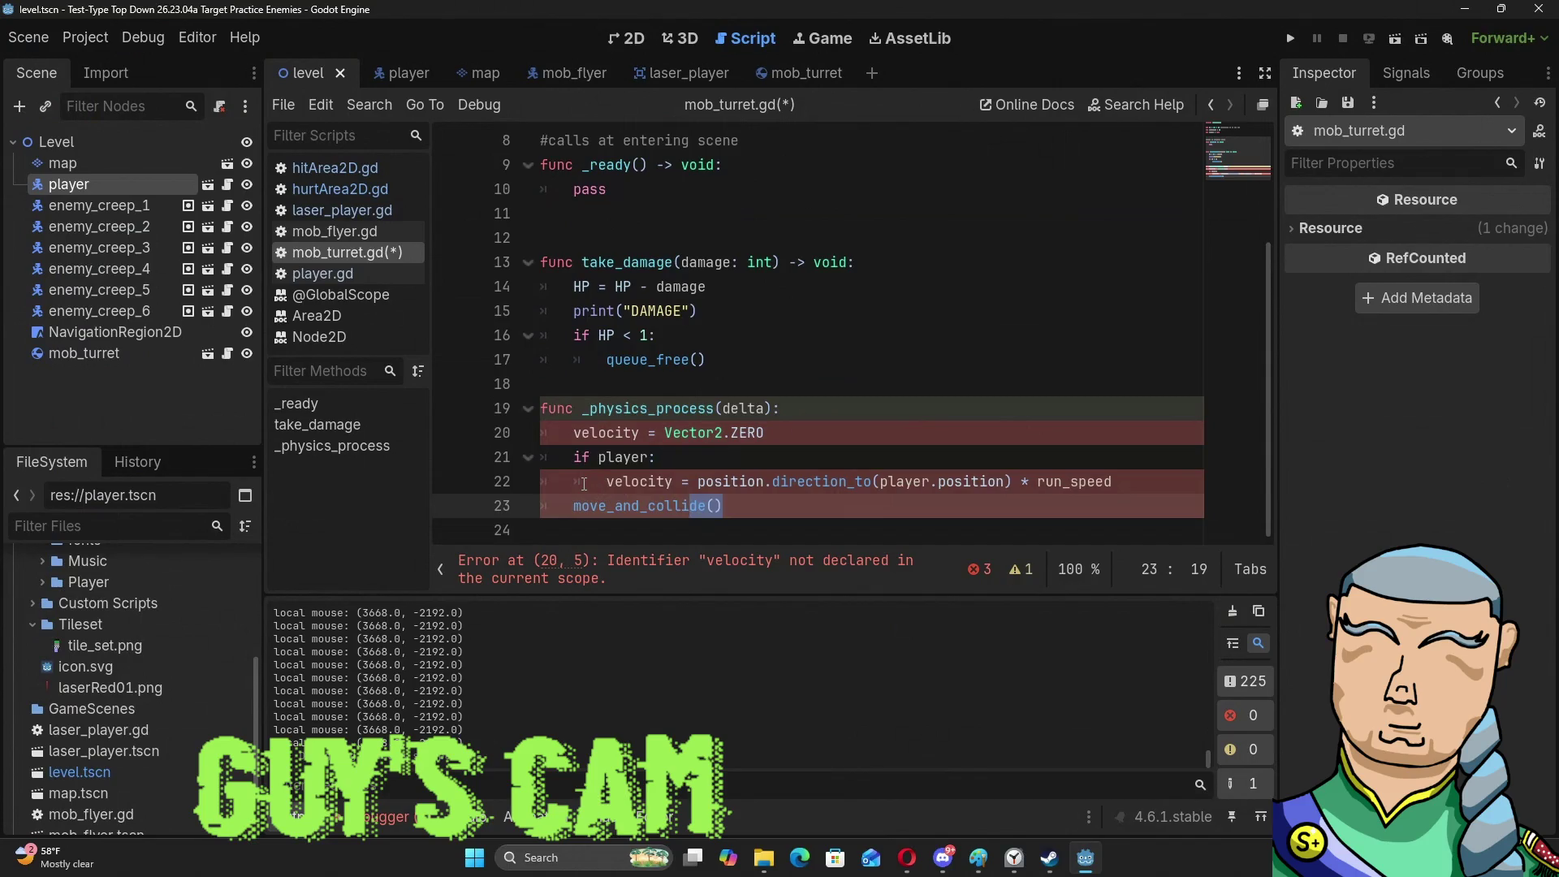
{"action": "left_click", "coordinate": [737, 453]}
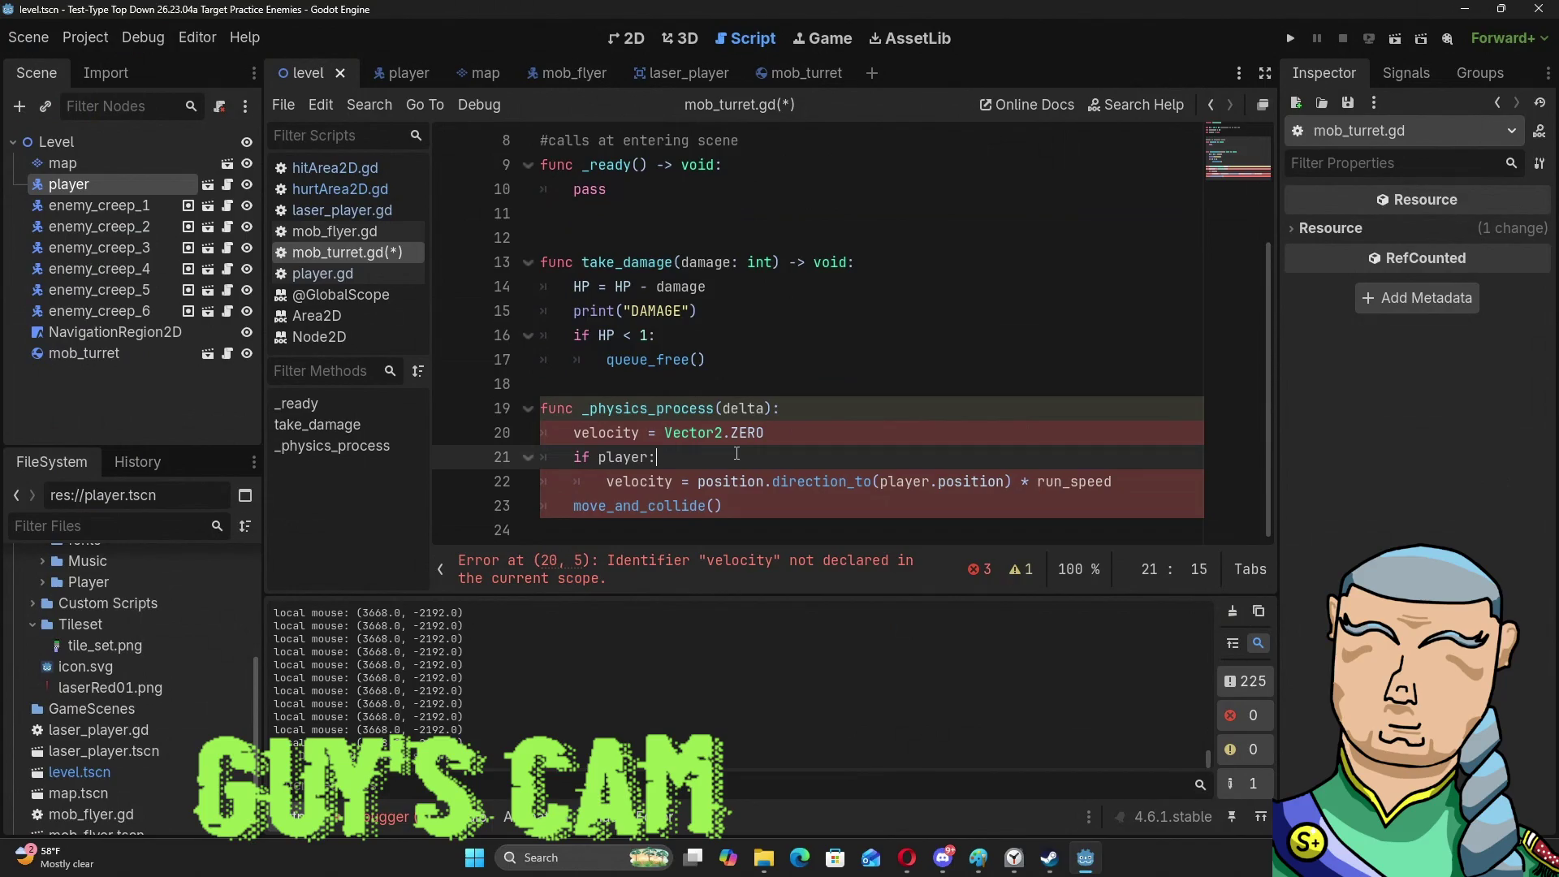
{"action": "mouse_move", "coordinate": [699, 505]}
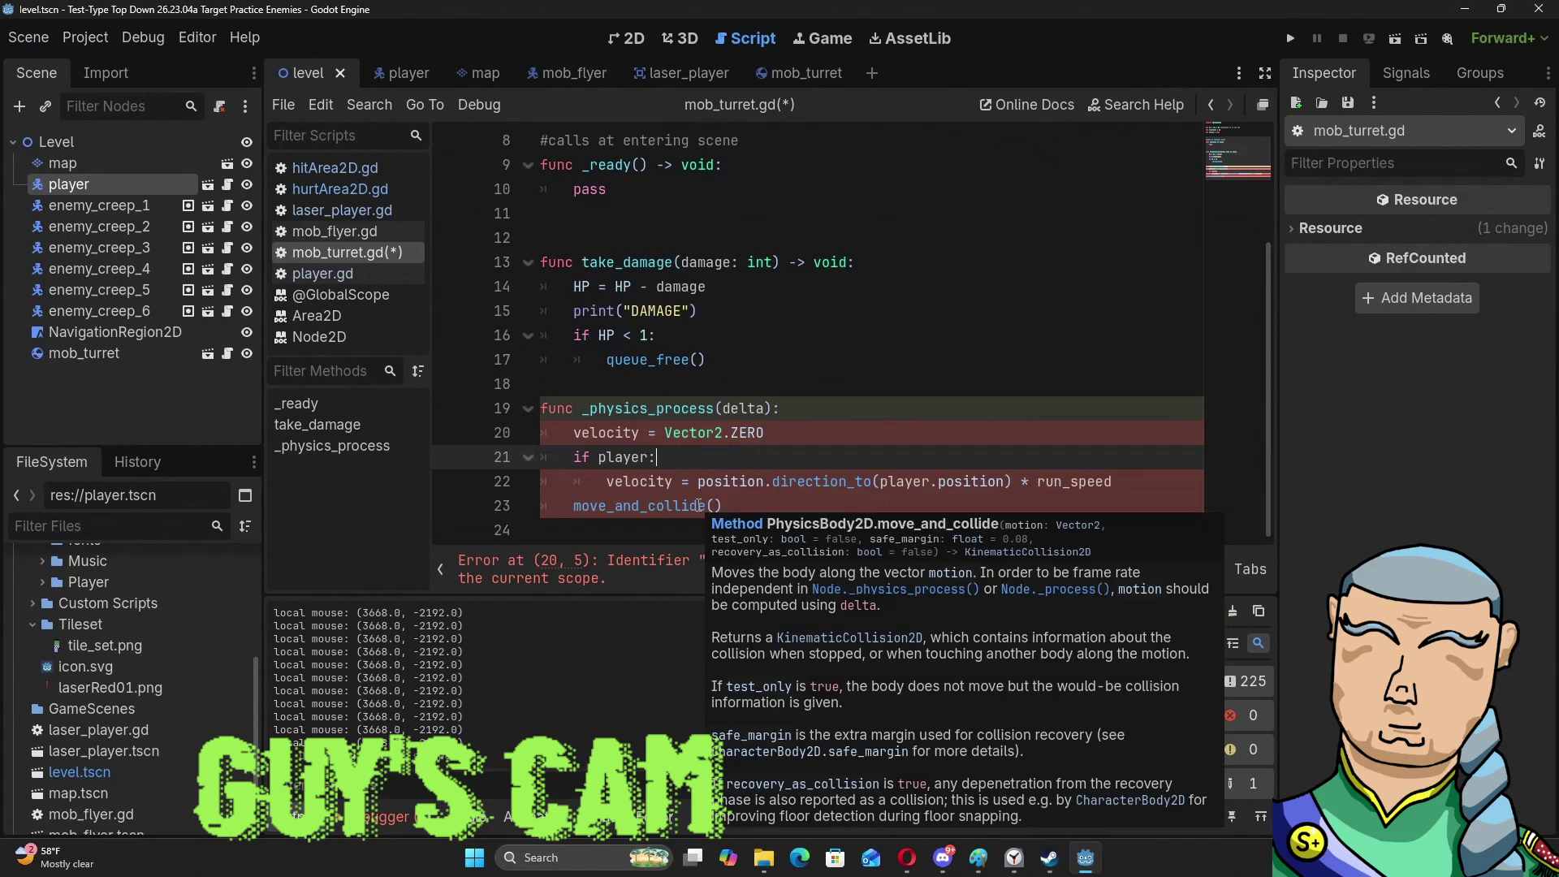
{"action": "scroll", "coordinate": [702, 483], "scroll_direction": "up", "scroll_amount": 2}
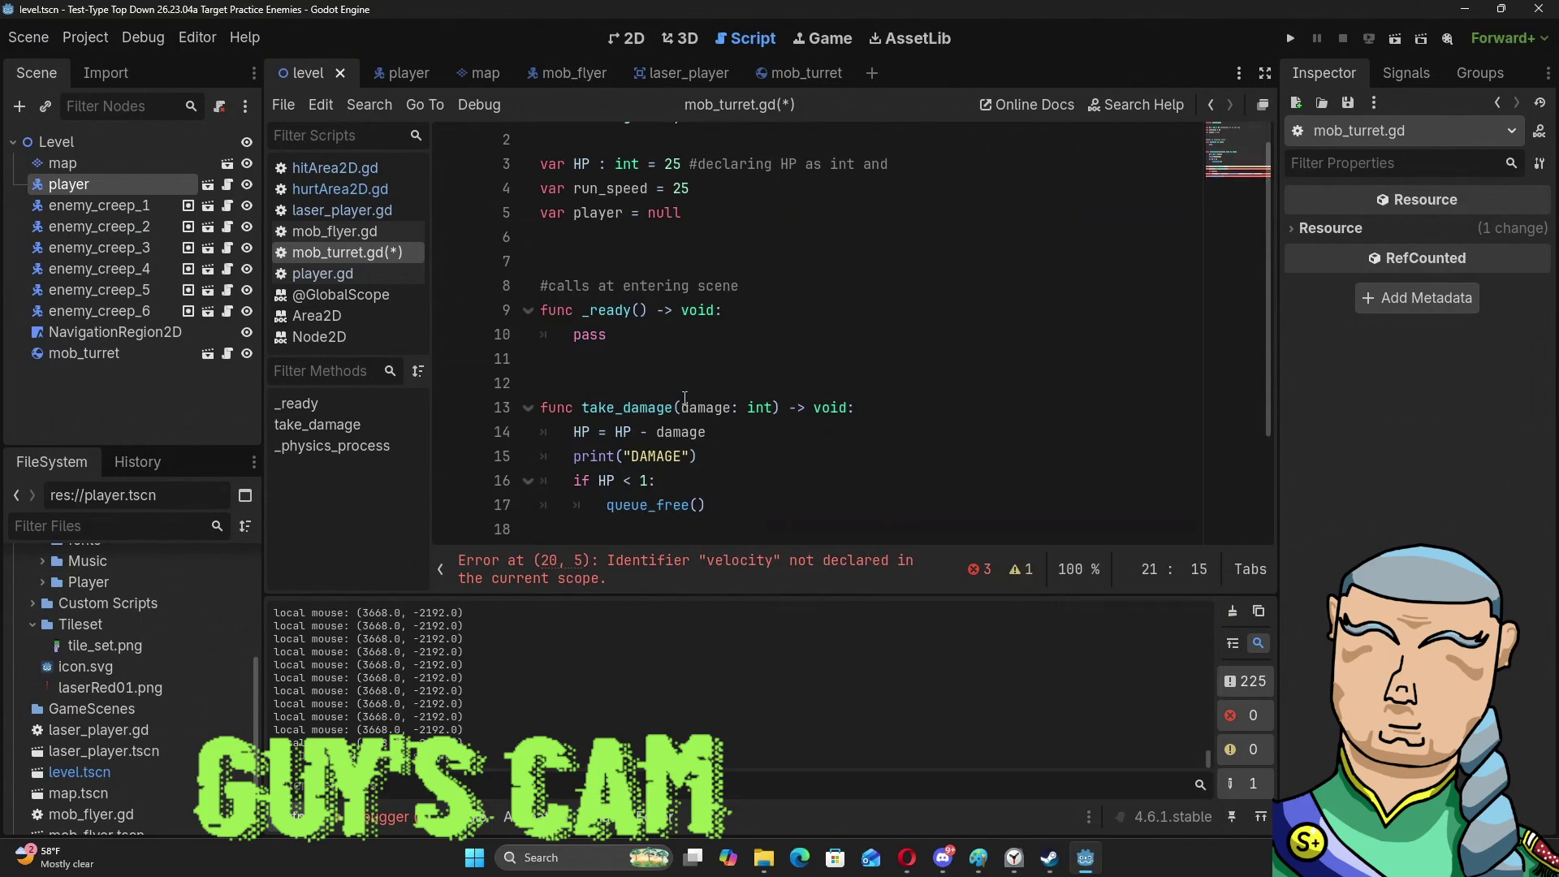
{"action": "scroll", "coordinate": [666, 253], "scroll_direction": "up", "scroll_amount": 1}
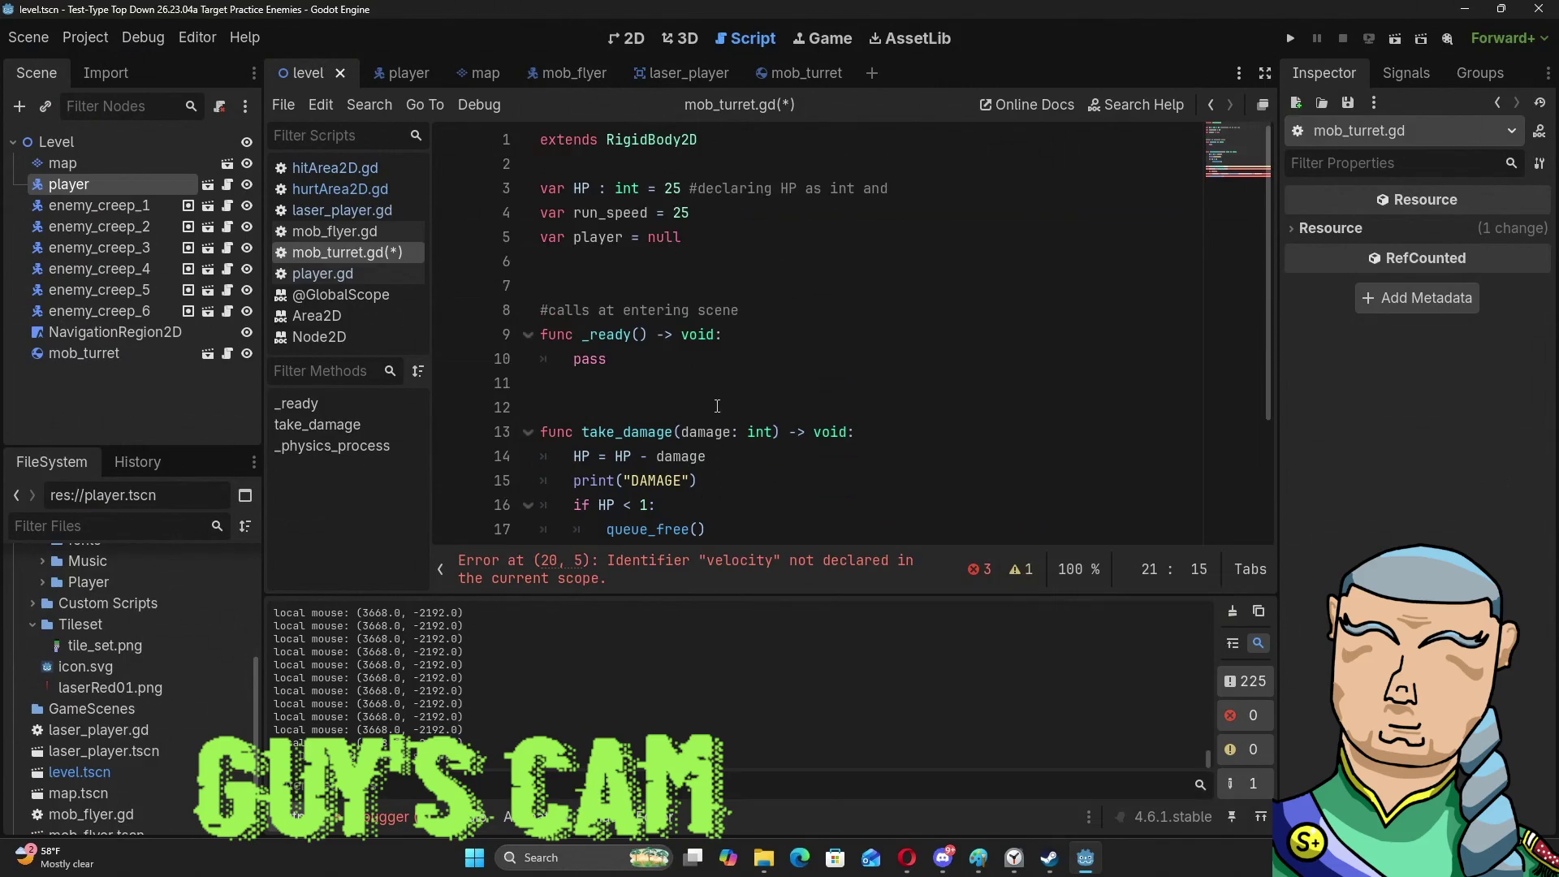
{"action": "left_click", "coordinate": [690, 254]}
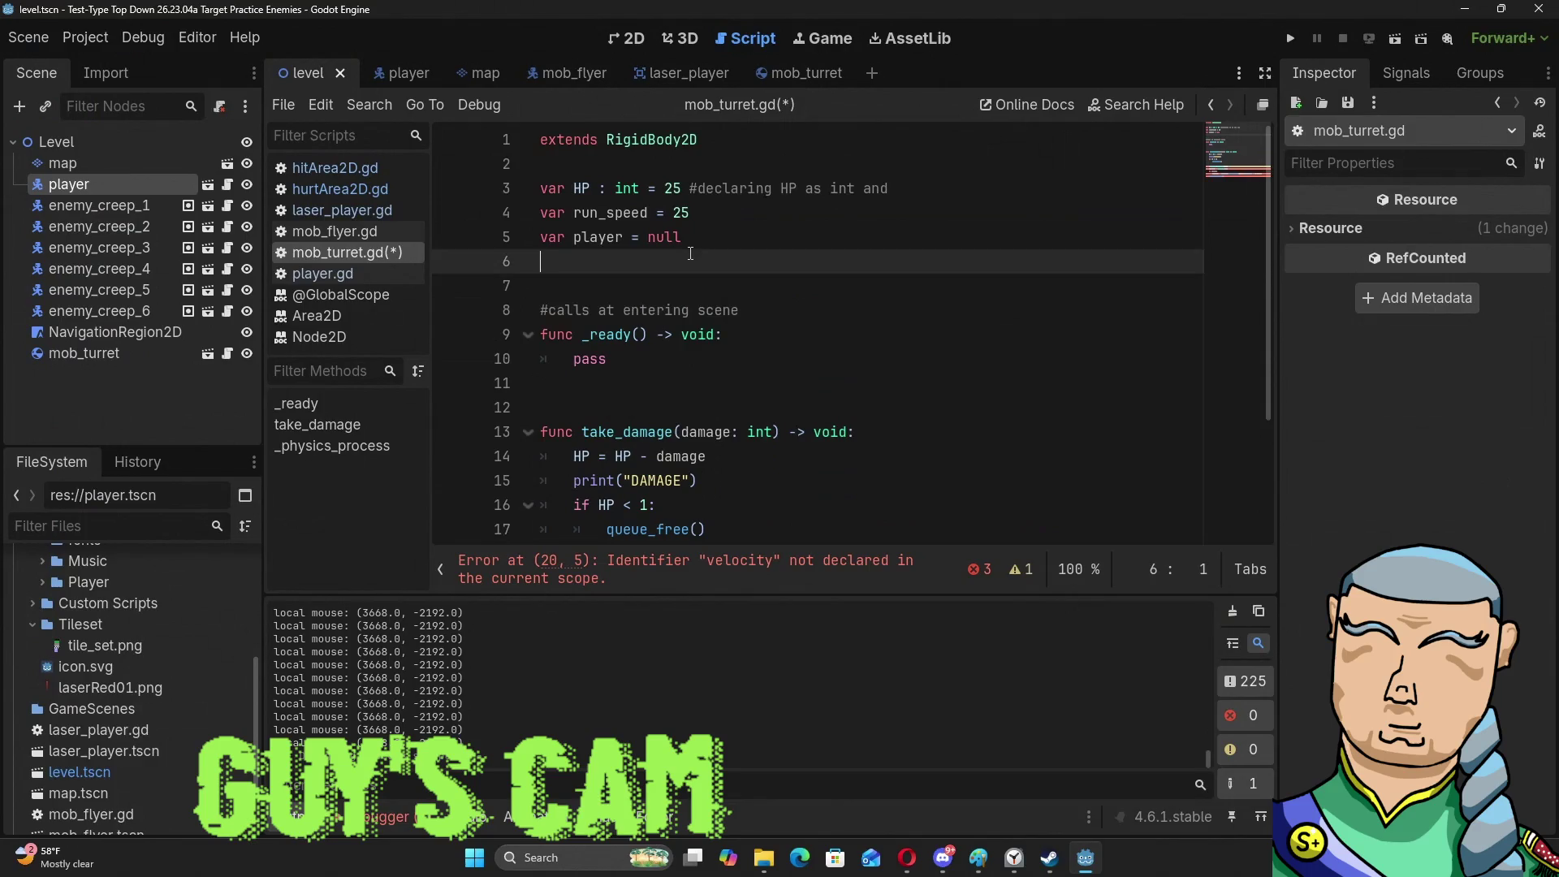
Declare 'var velocity = Vector2.ZERO' on line 6.
{"action": "type", "text": "var velocity"}
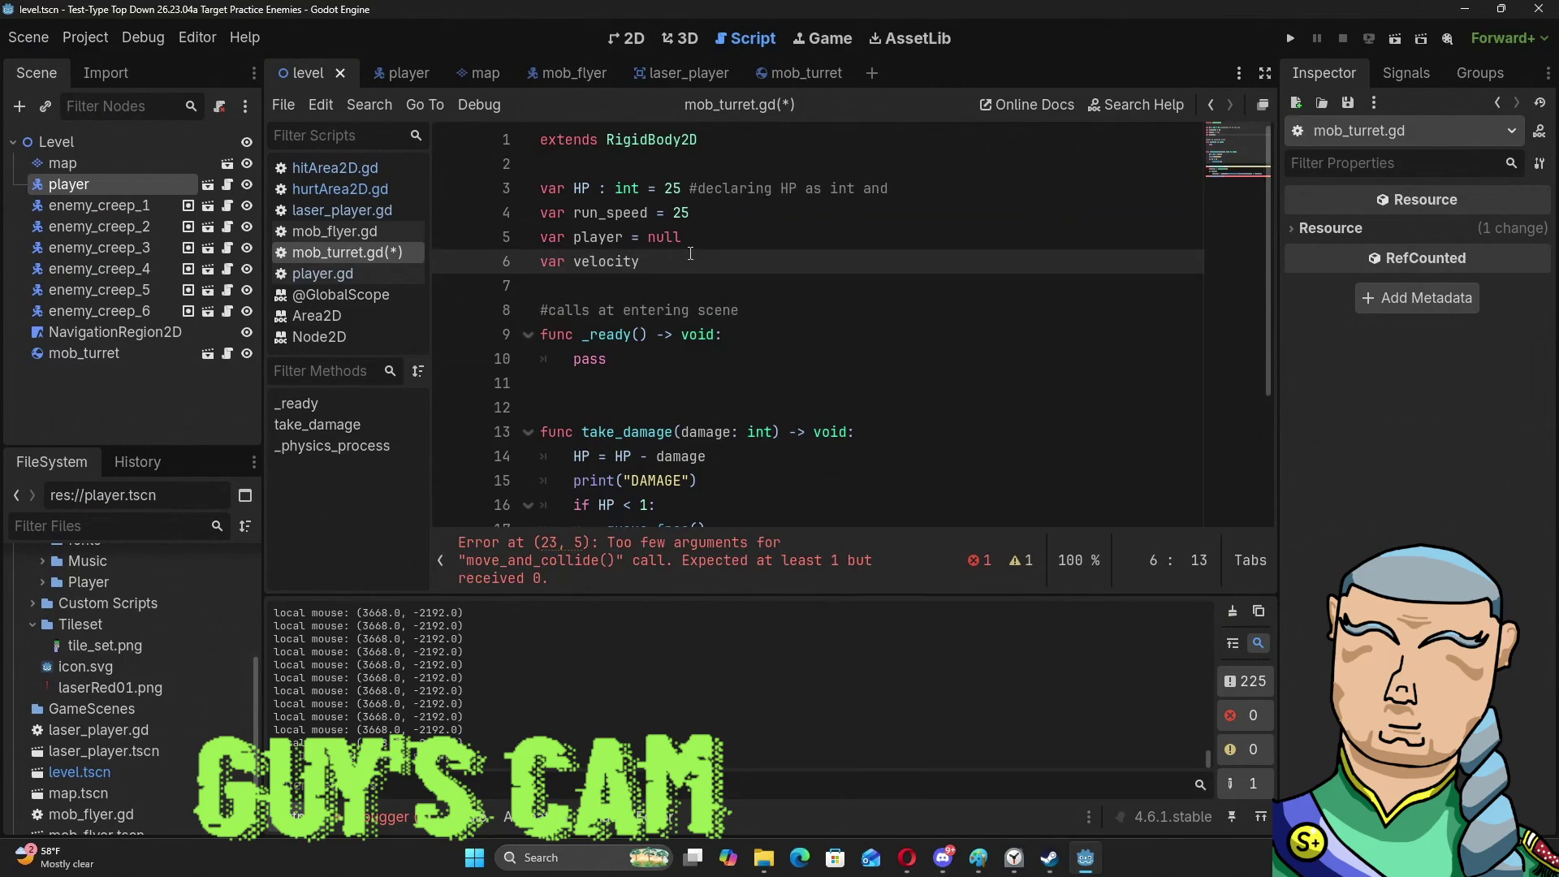
{"action": "type", "text": " = Vector2"}
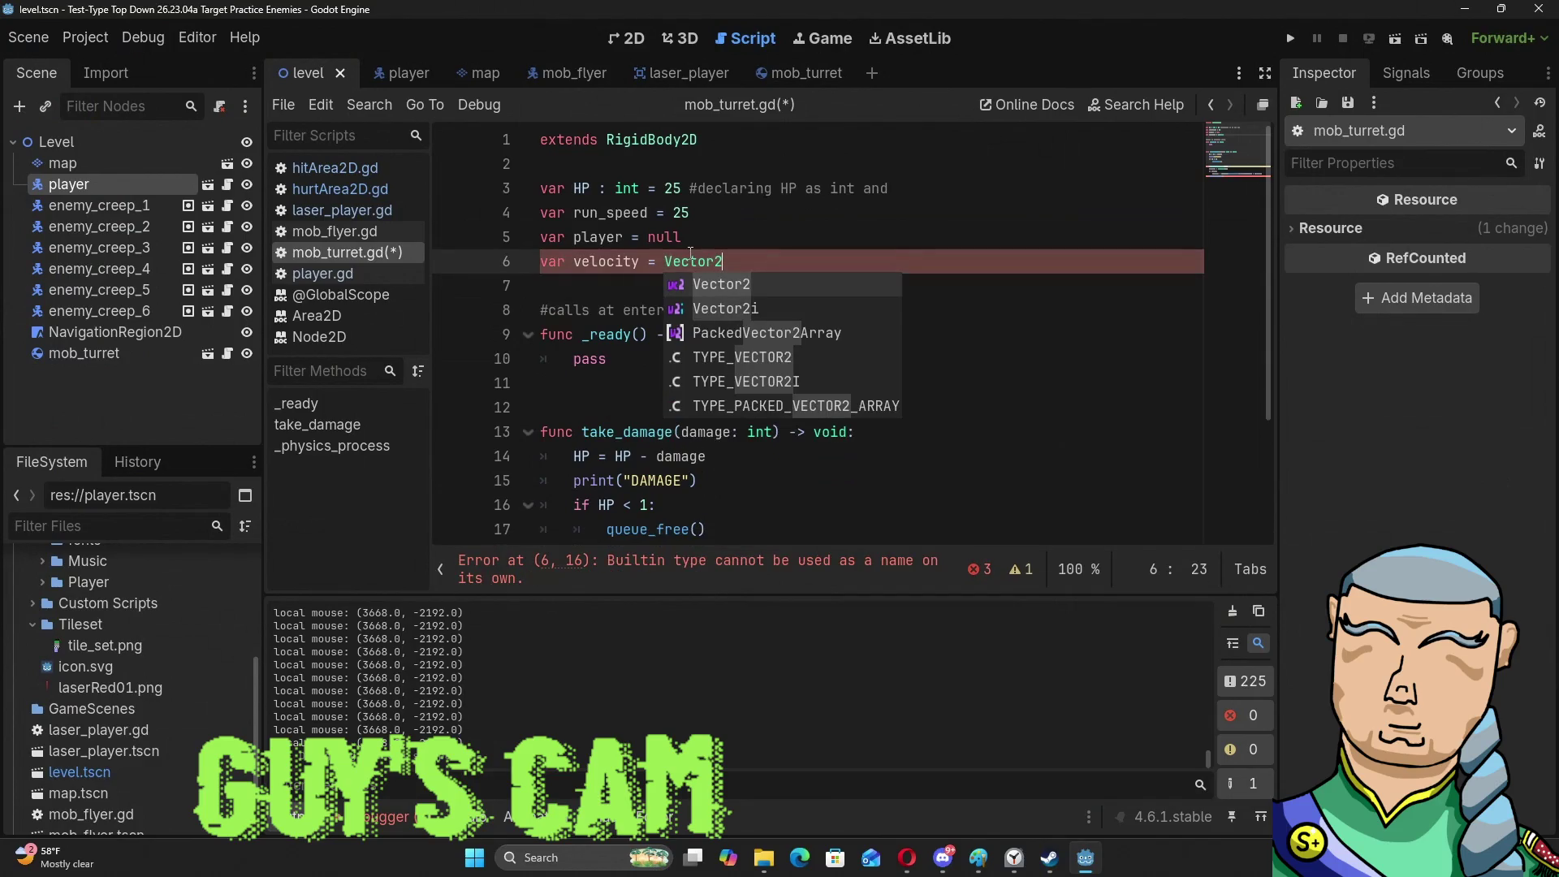
{"action": "key", "text": "Escape"}
{"action": "type", "text": "("}
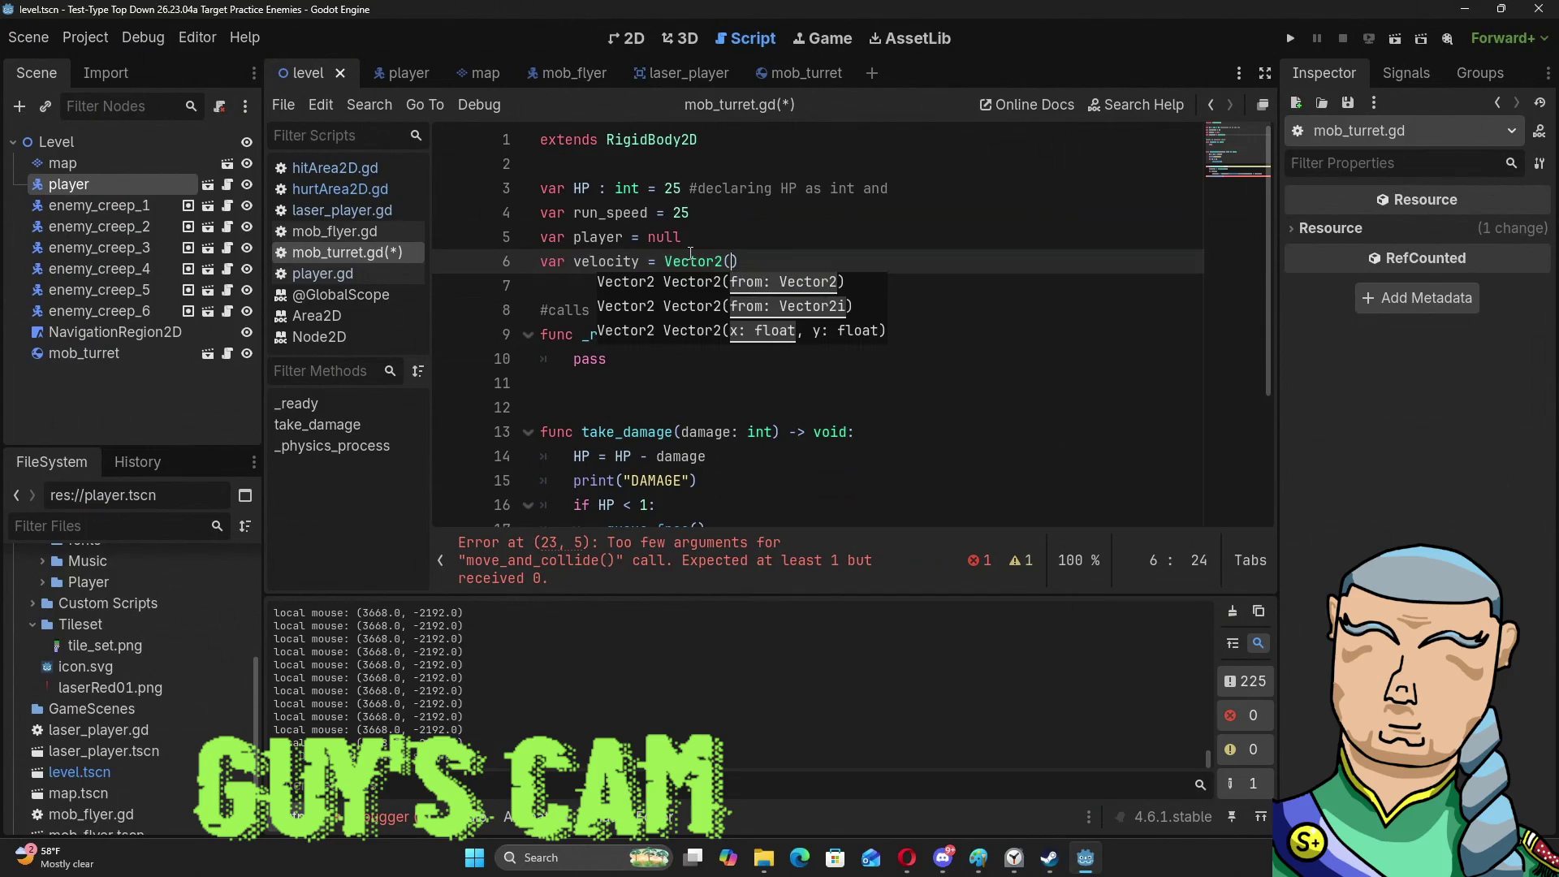
{"action": "key", "text": "BackSpace"}
{"action": "type", "text": ".ze"}
{"action": "key", "text": "Return"}
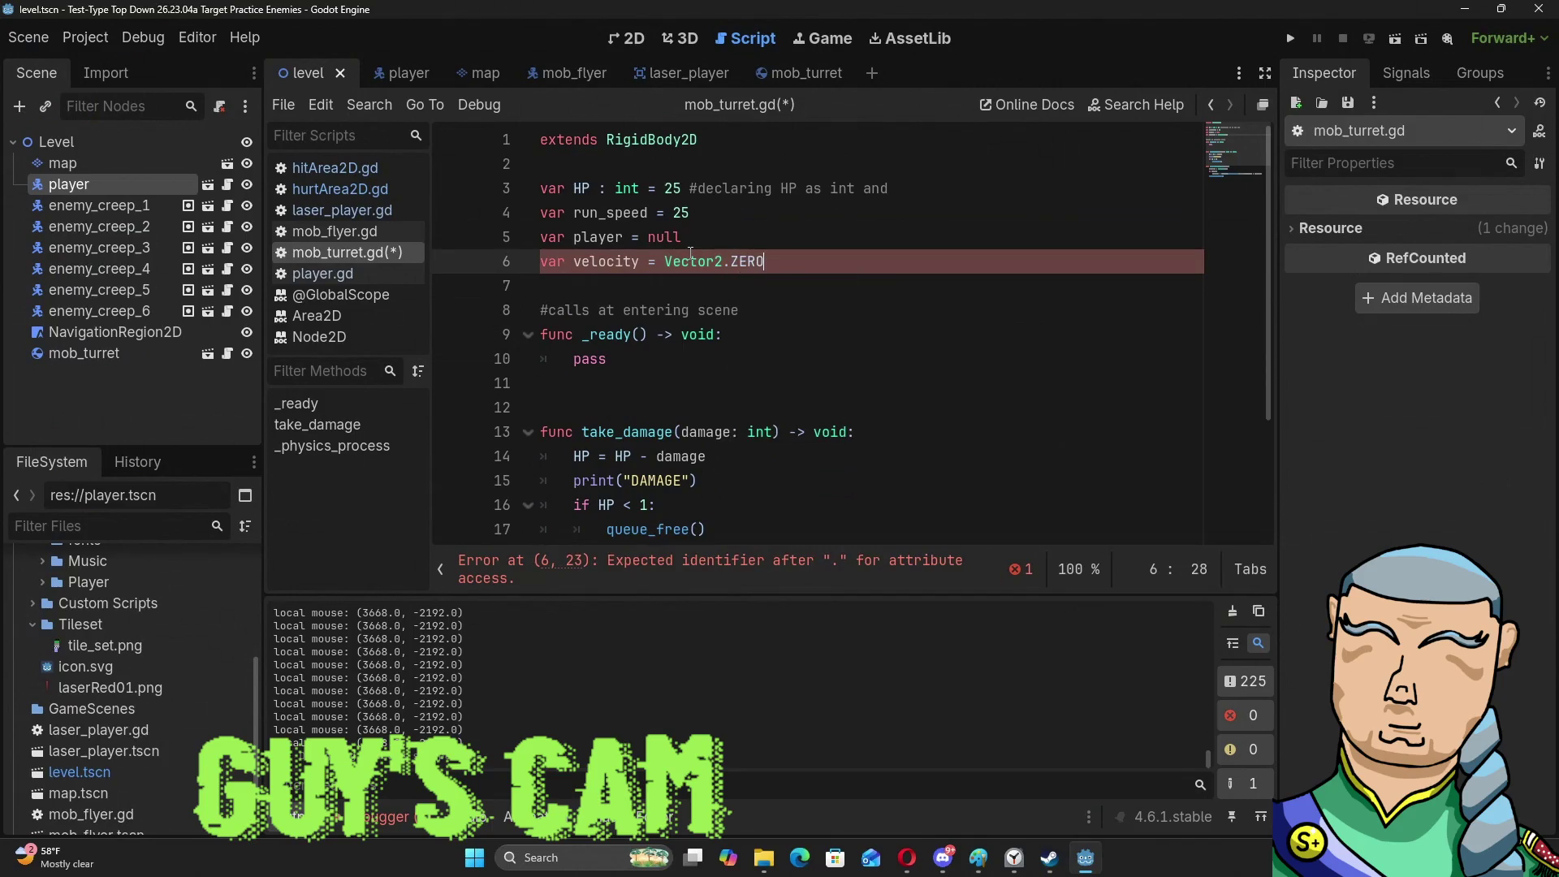
Delete the move_and_collide() call on line 23 and run the game.
{"action": "left_click", "coordinate": [801, 306]}
{"action": "scroll", "coordinate": [807, 318], "scroll_direction": "down", "scroll_amount": 3}
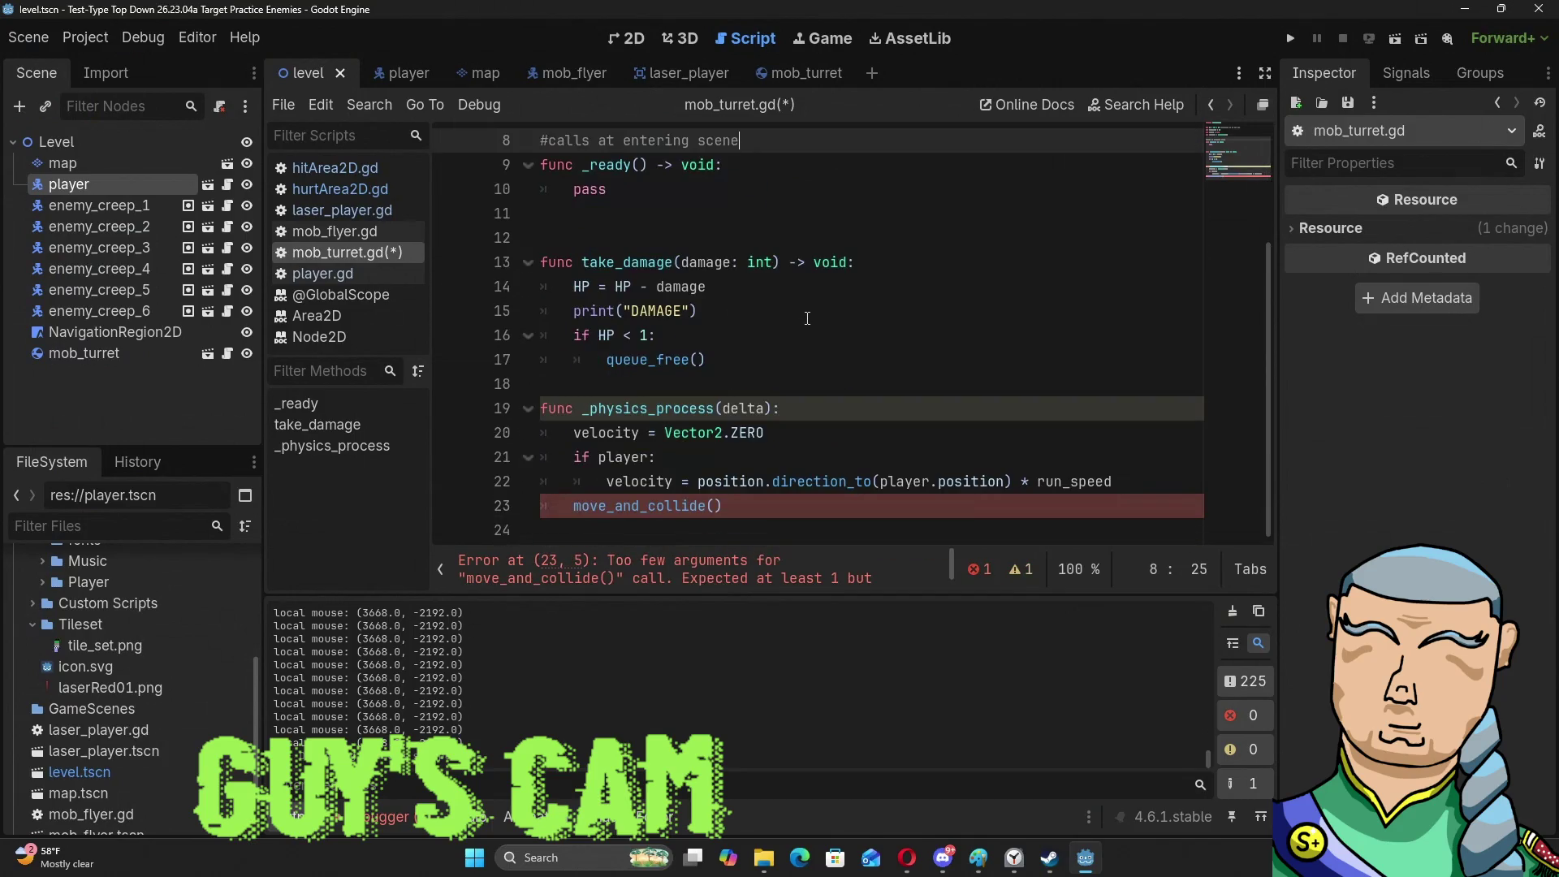
{"action": "left_click_drag", "start_coordinate": [722, 506], "coordinate": [560, 509]}
{"action": "key", "text": "BackSpace"}
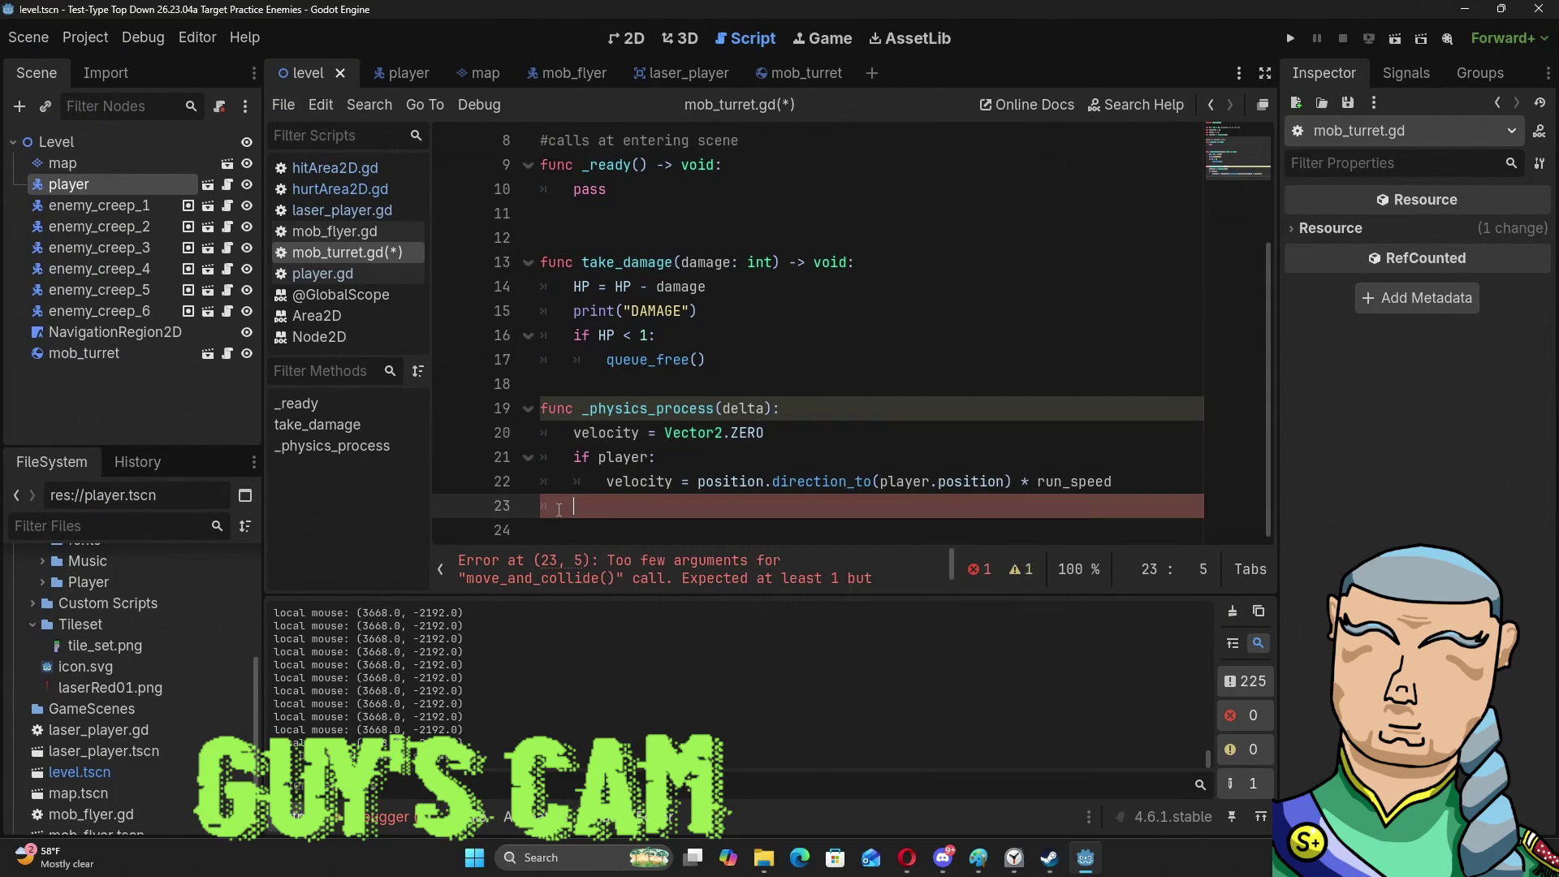
{"action": "key", "text": "F5"}
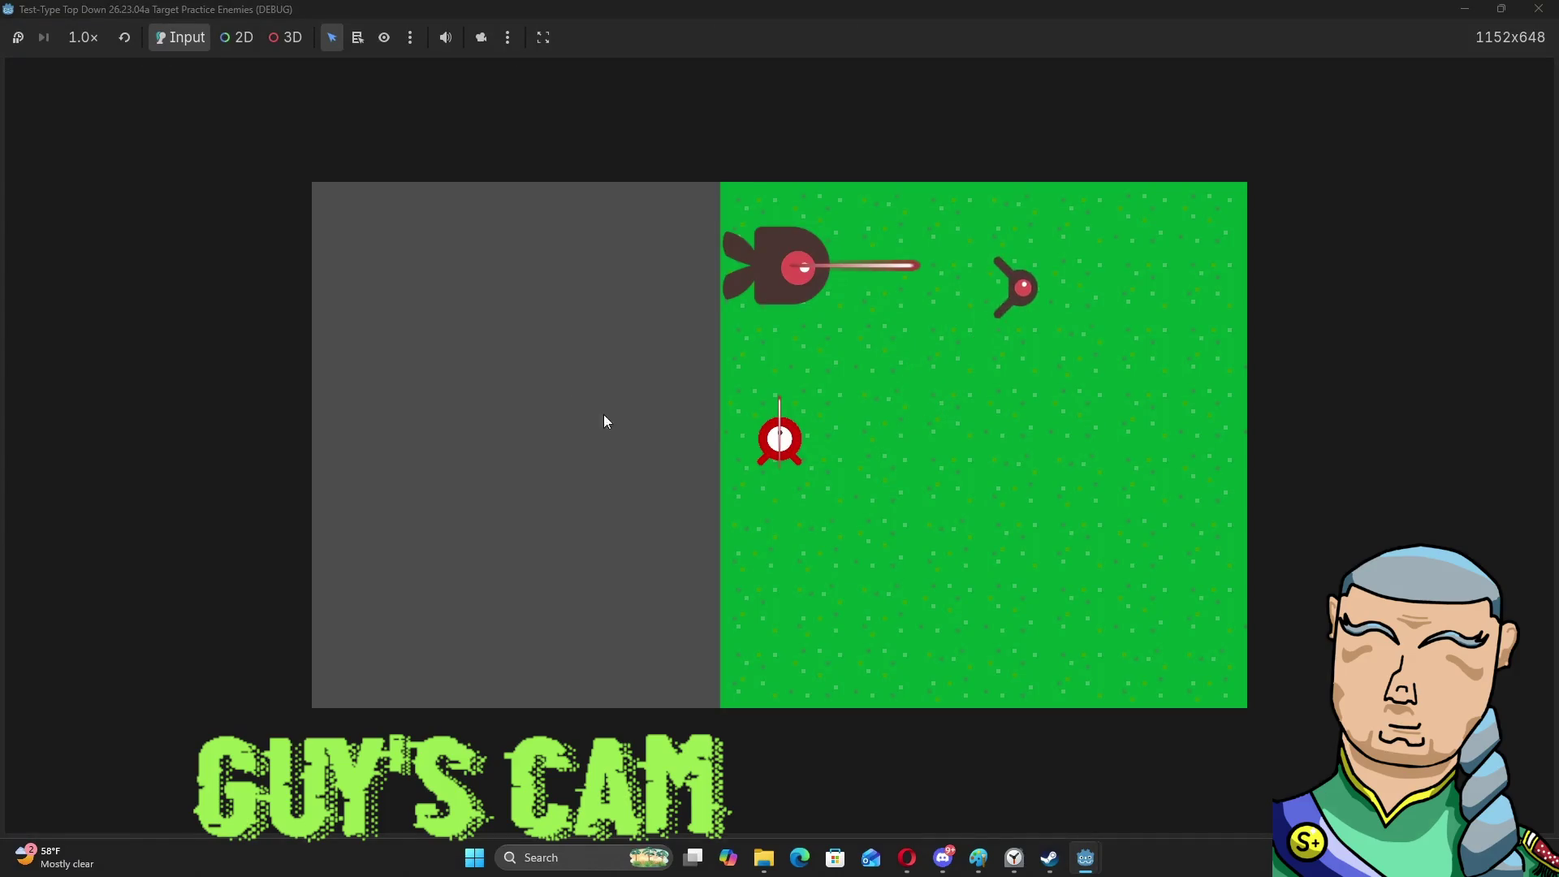
Fire lasers toward the turret in the running game, then close it.
{"action": "left_click", "coordinate": [892, 320]}
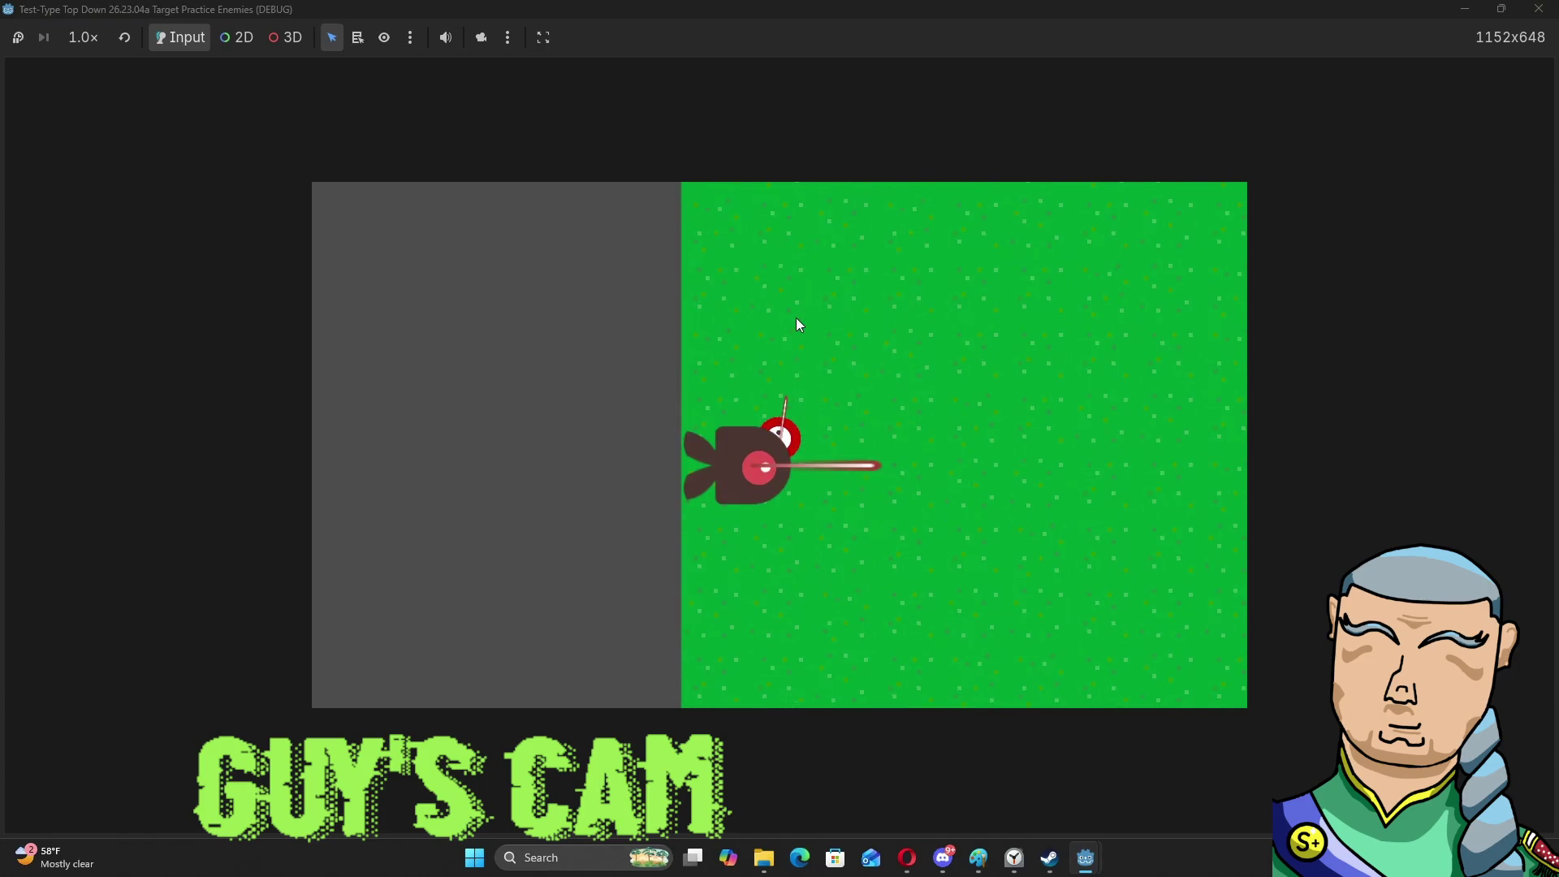
{"action": "left_click", "coordinate": [778, 328]}
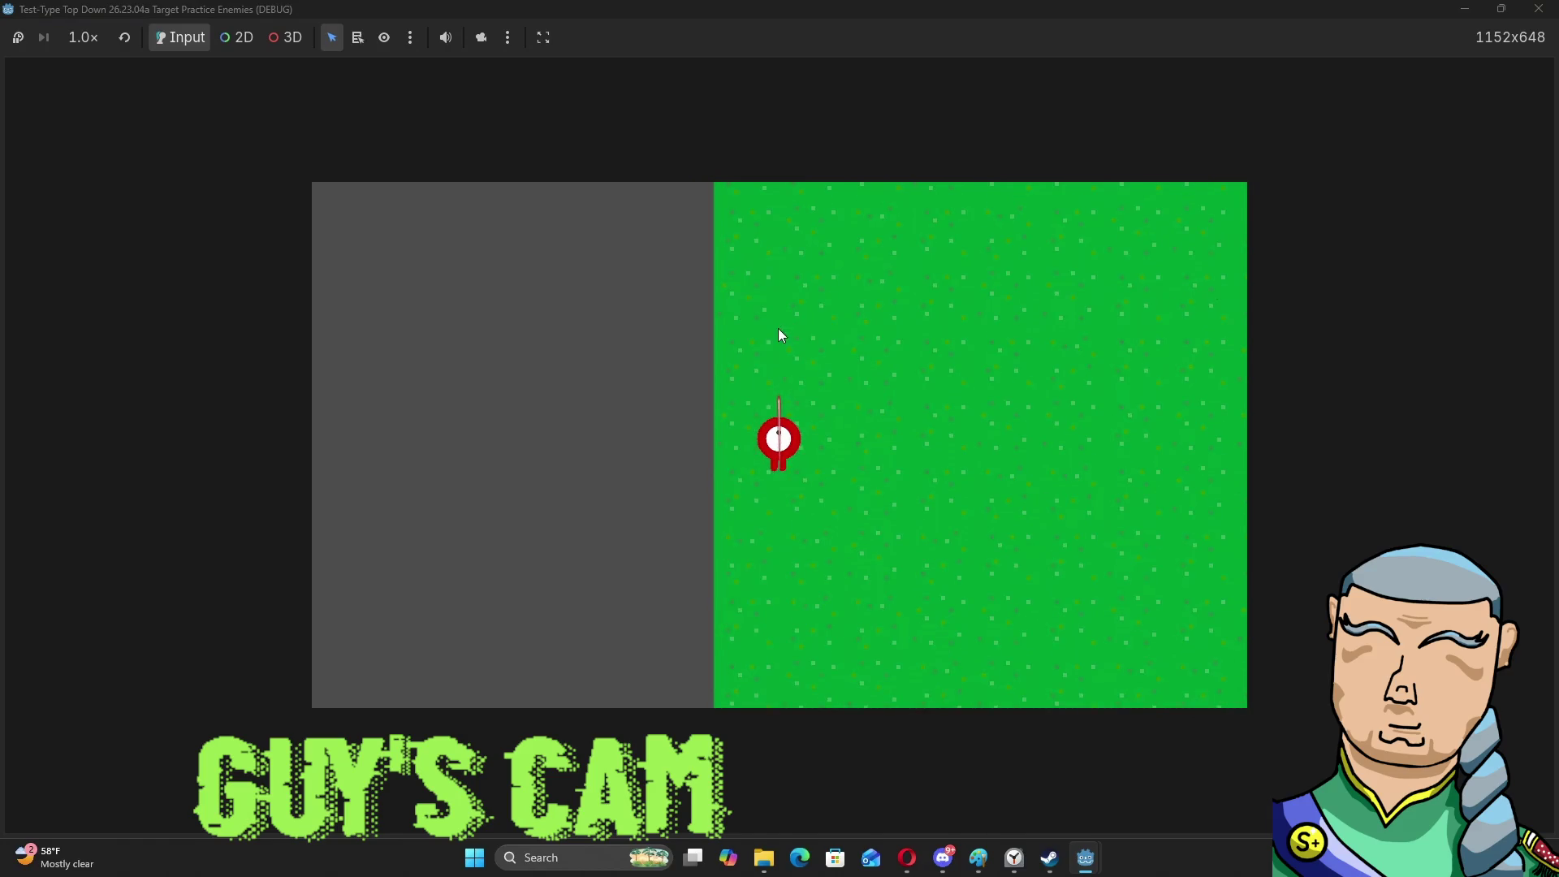
{"action": "left_click", "coordinate": [1535, 17]}
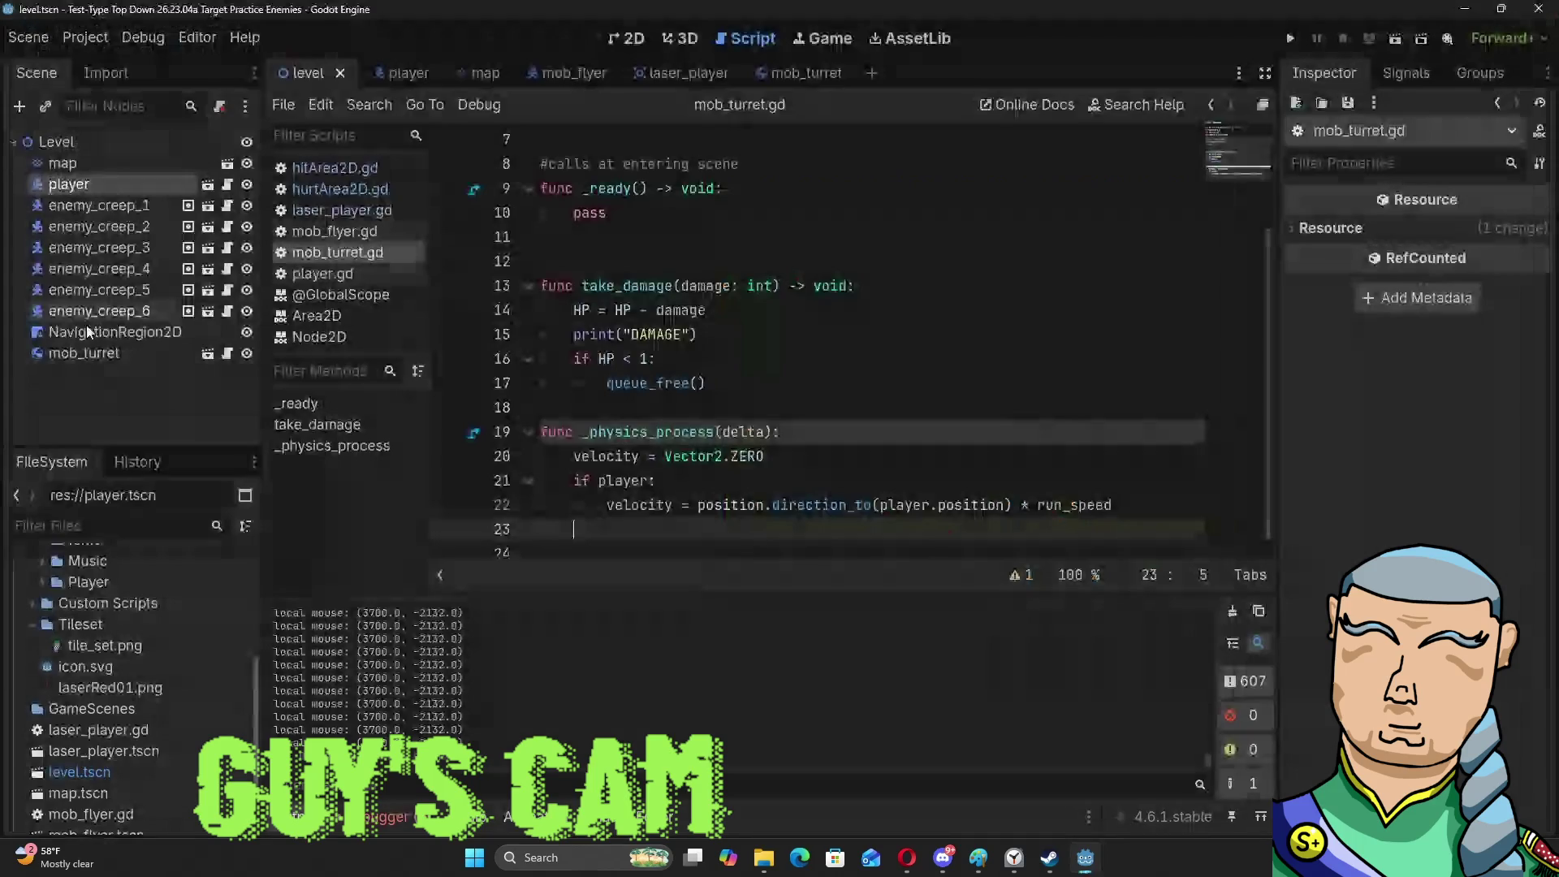
Move mob_turret between map and player in the Level tree, save, run and close.
{"action": "left_click_drag", "start_coordinate": [84, 353], "coordinate": [124, 168]}
{"action": "key", "text": "ctrl+s"}
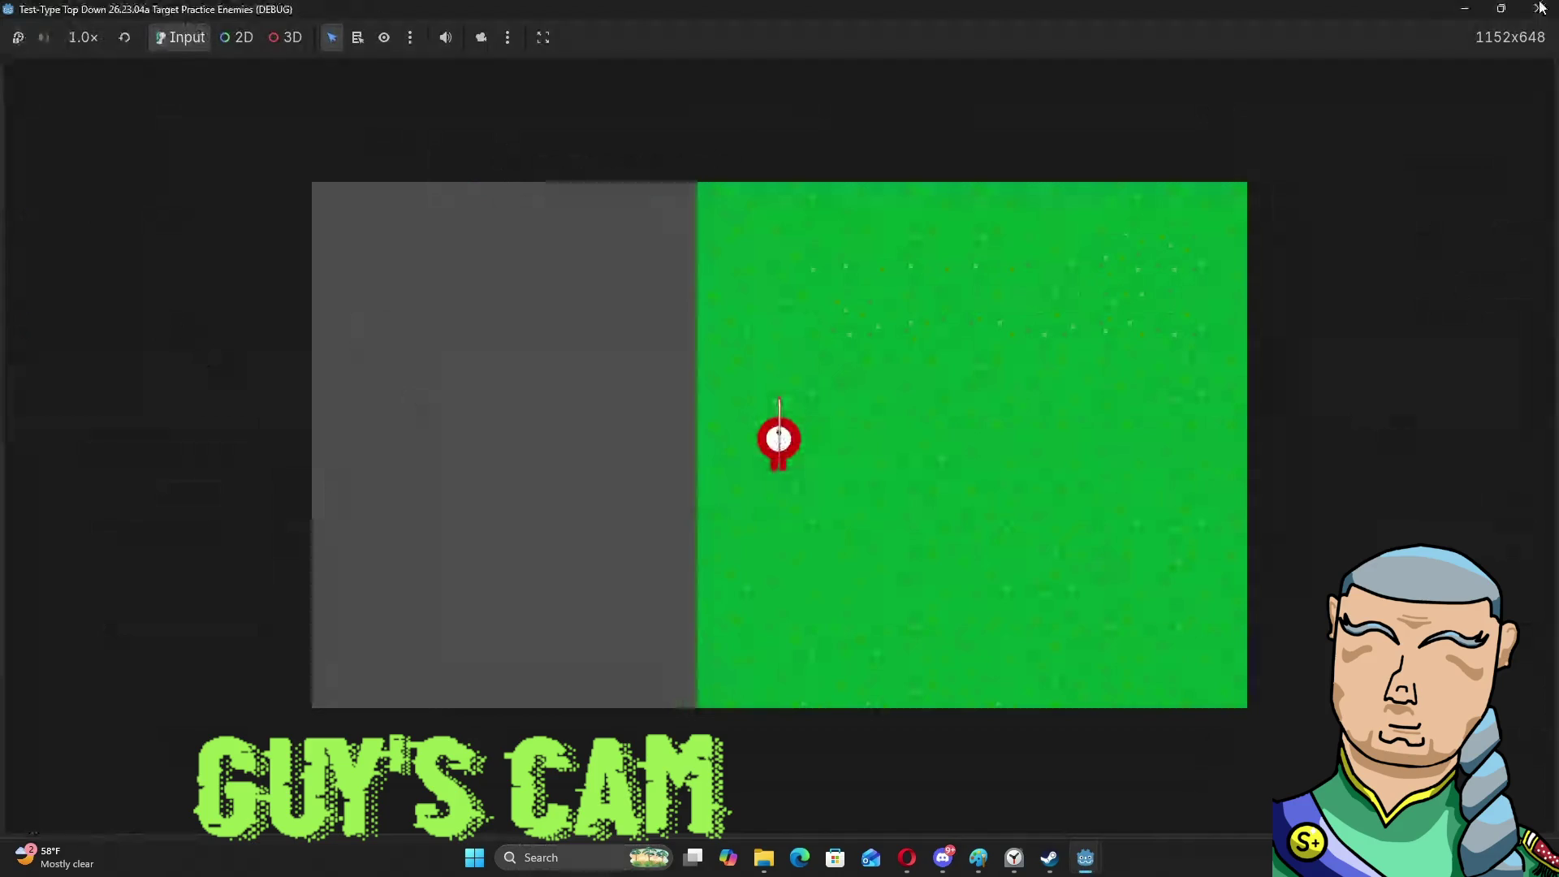
{"action": "left_click", "coordinate": [1539, 9]}
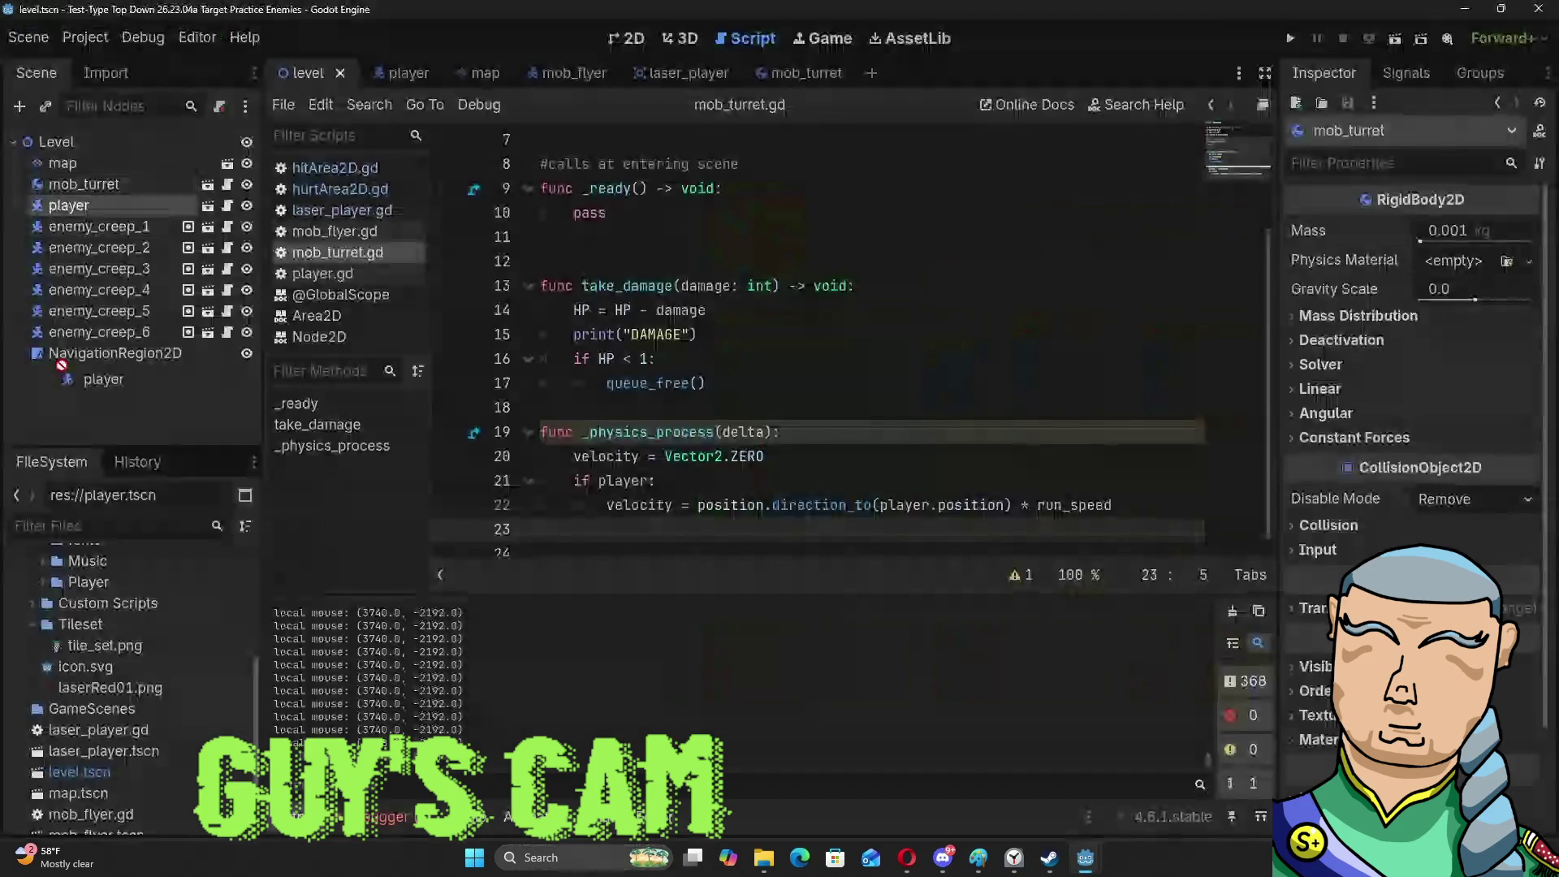
Move player to be the last child of Level in the Scene dock.
{"action": "left_click_drag", "start_coordinate": [61, 364], "coordinate": [81, 359]}
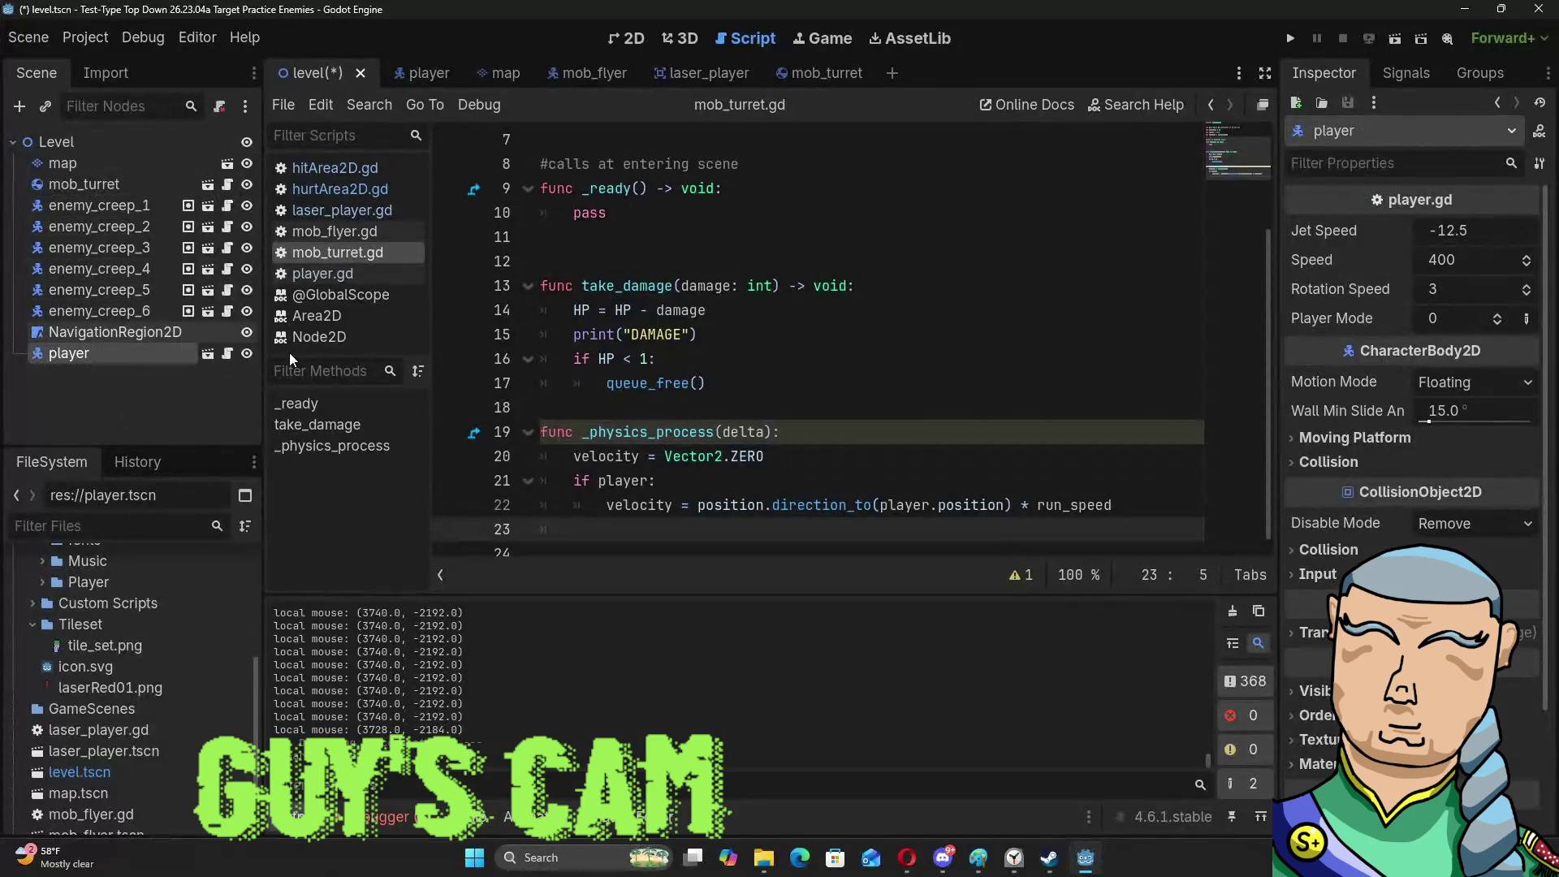
{"action": "left_click", "coordinate": [607, 433]}
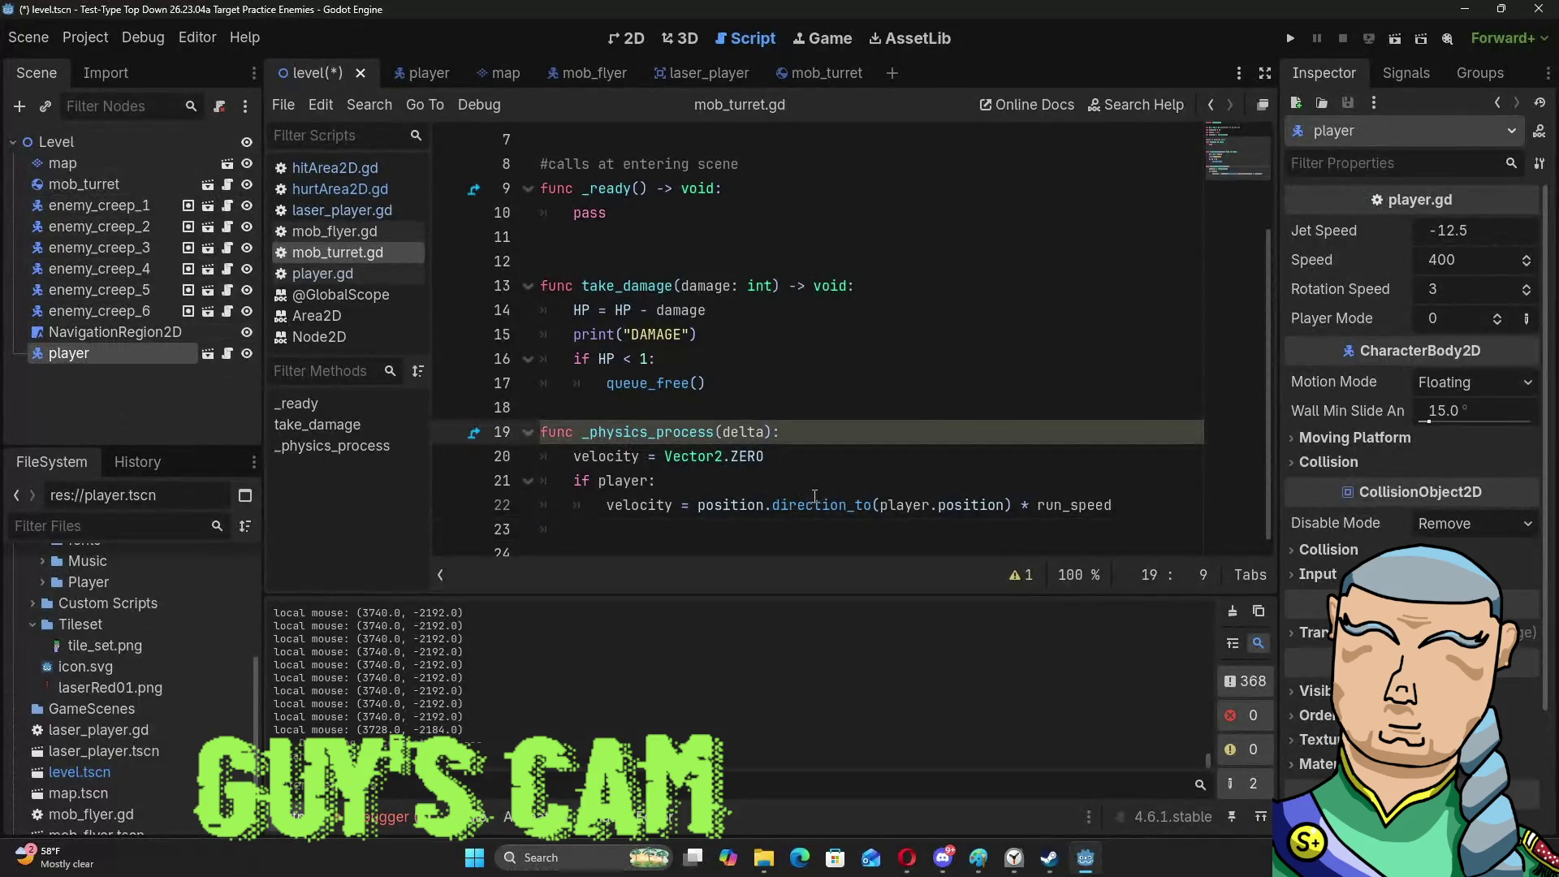
{"action": "scroll", "coordinate": [717, 451], "scroll_direction": "up", "scroll_amount": 2}
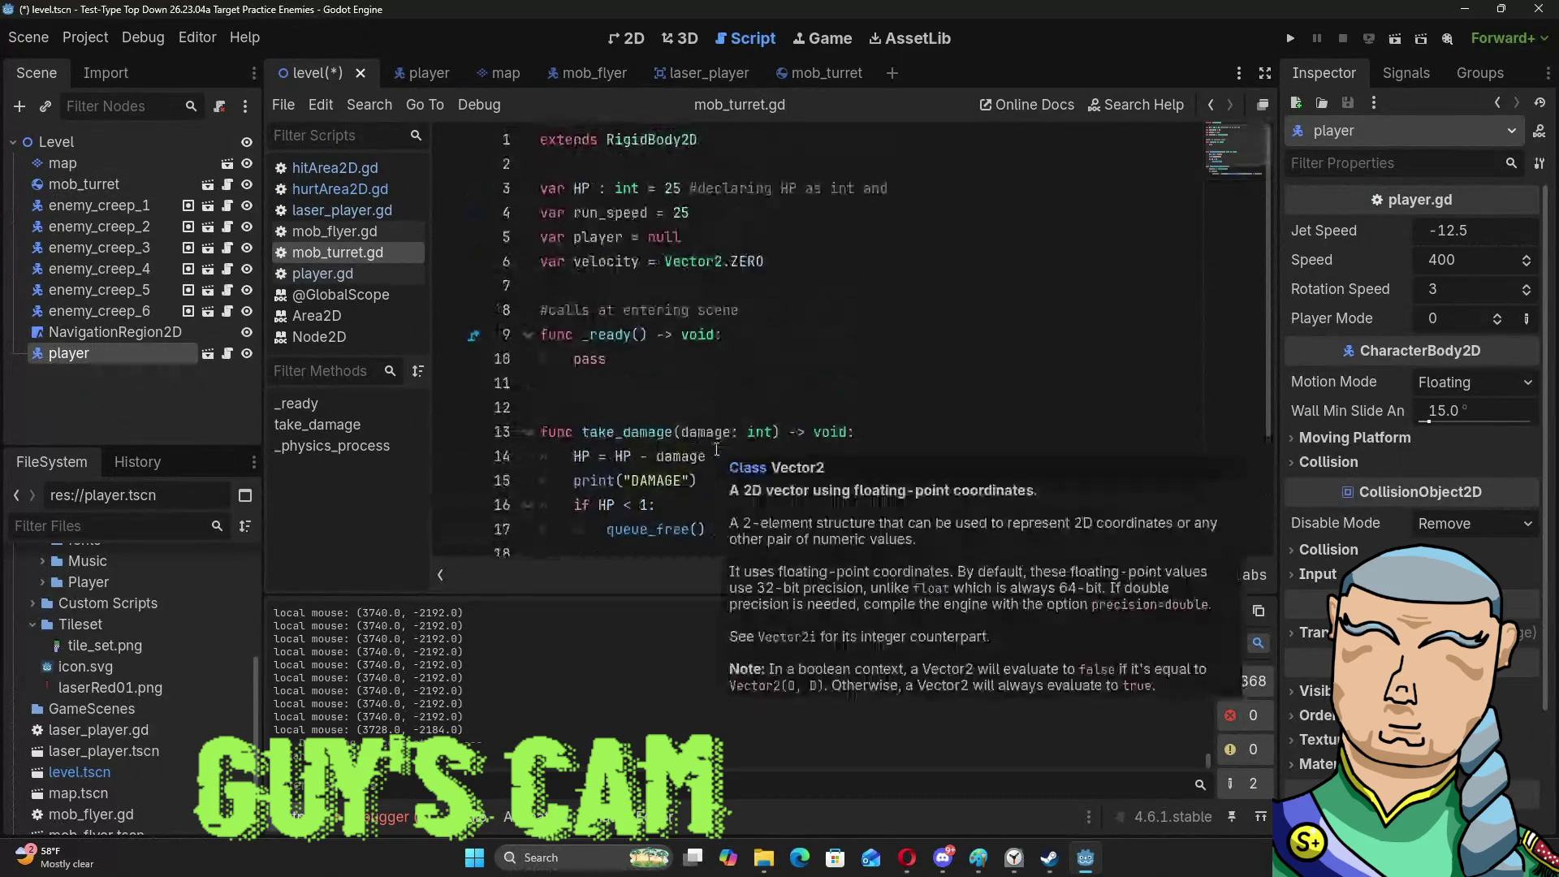
{"action": "mouse_move", "coordinate": [631, 137]}
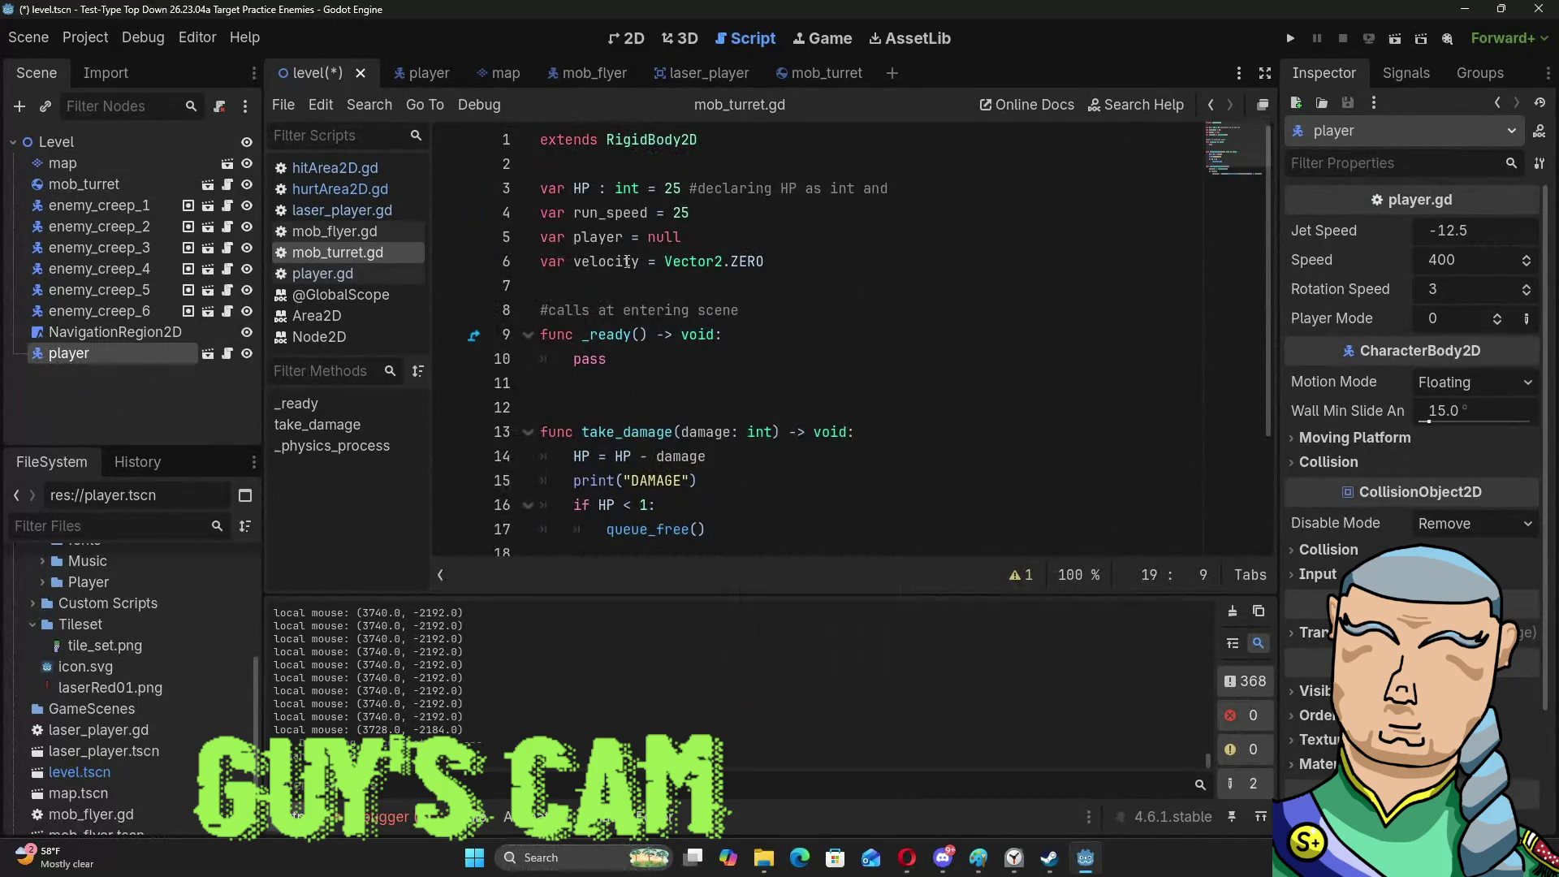
{"action": "left_click_drag", "start_coordinate": [639, 261], "coordinate": [599, 270]}
{"action": "key", "text": "shift+Down"}
{"action": "scroll", "coordinate": [591, 271], "scroll_direction": "down", "scroll_amount": 2}
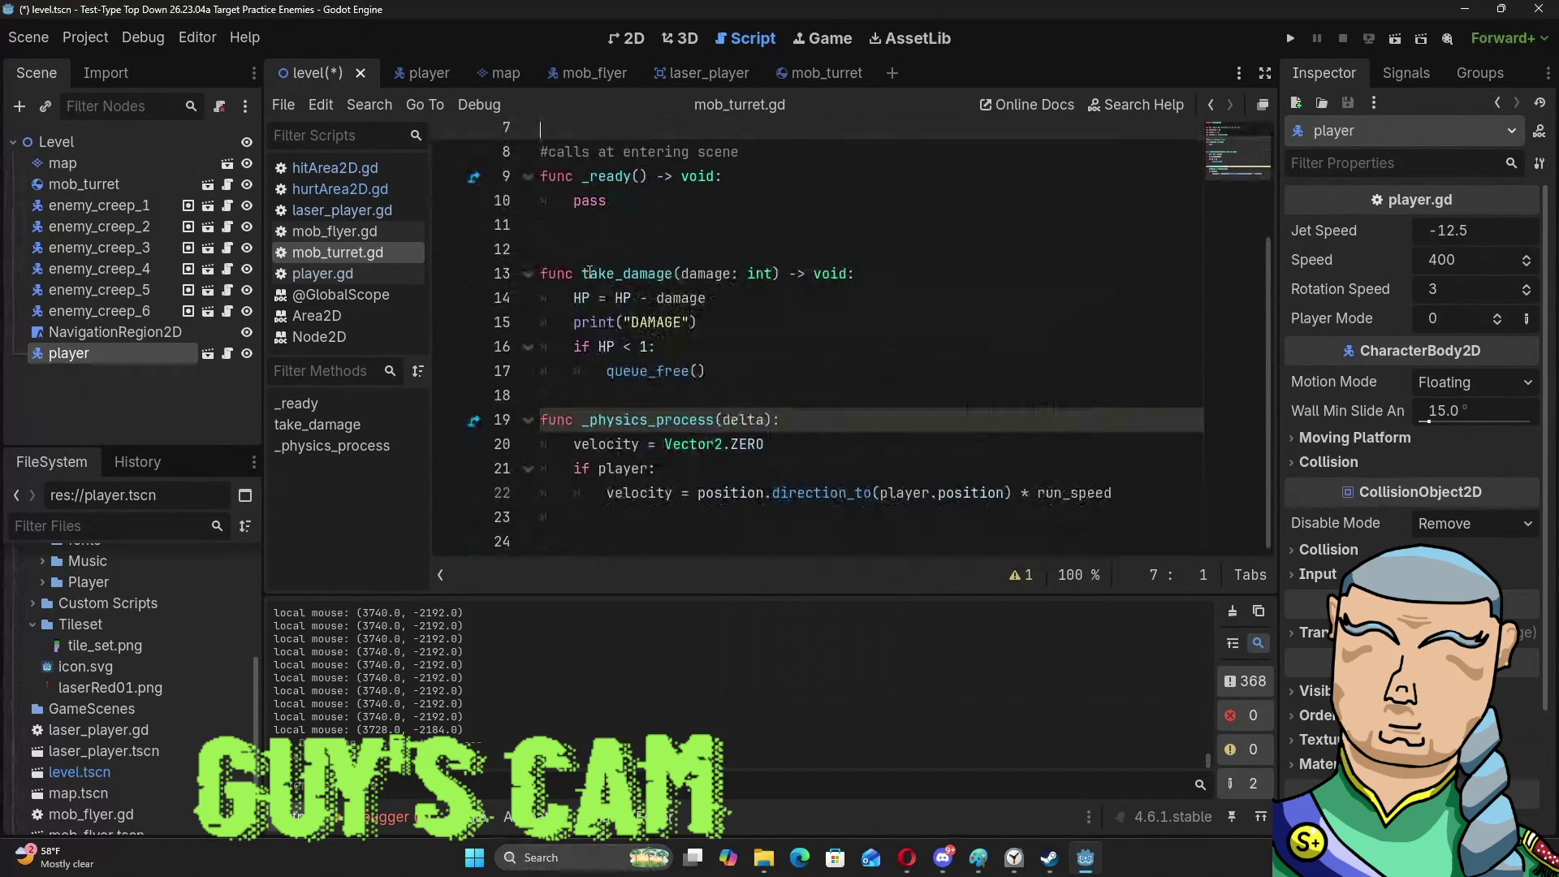
{"action": "scroll", "coordinate": [591, 272], "scroll_direction": "up", "scroll_amount": 1}
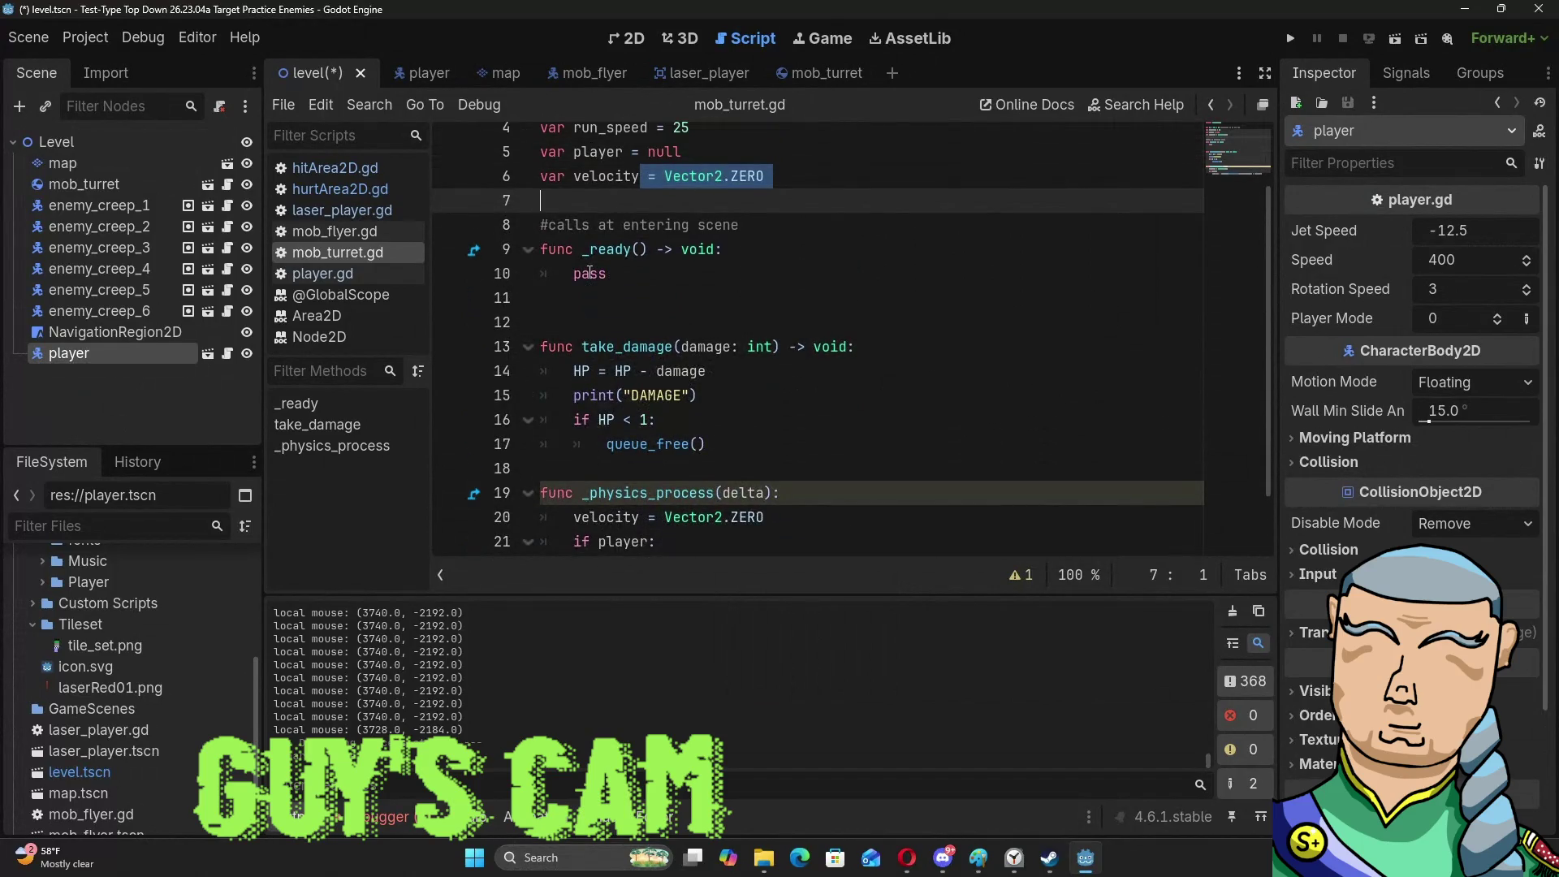
{"action": "scroll", "coordinate": [591, 273], "scroll_direction": "up", "scroll_amount": 1}
{"action": "left_click", "coordinate": [642, 272]}
{"action": "scroll", "coordinate": [641, 261], "scroll_direction": "down", "scroll_amount": 2}
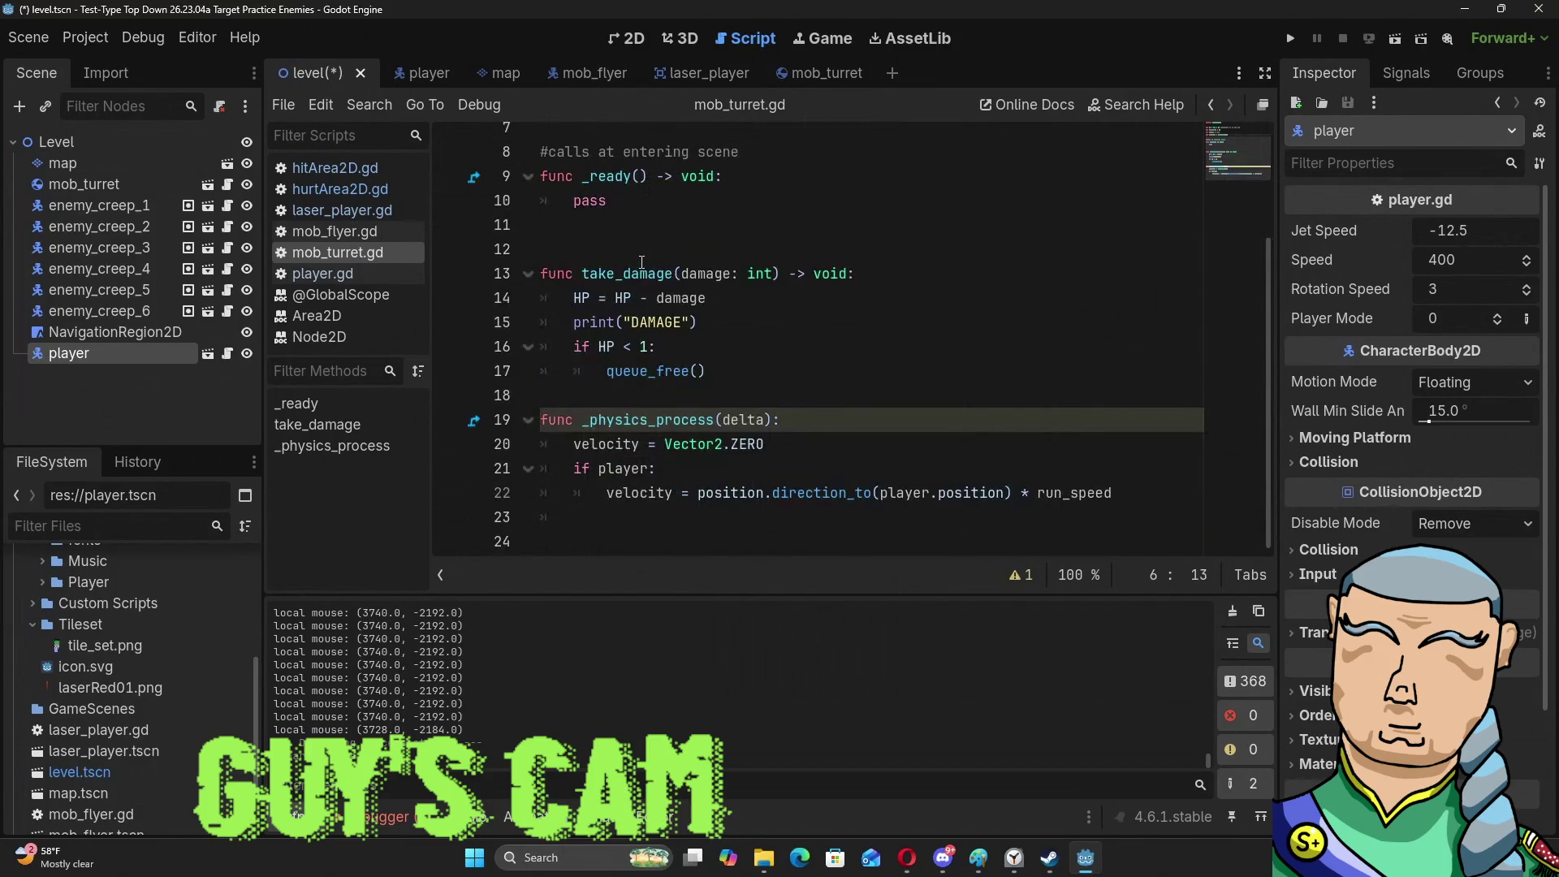
{"action": "scroll", "coordinate": [642, 262], "scroll_direction": "up", "scroll_amount": 2}
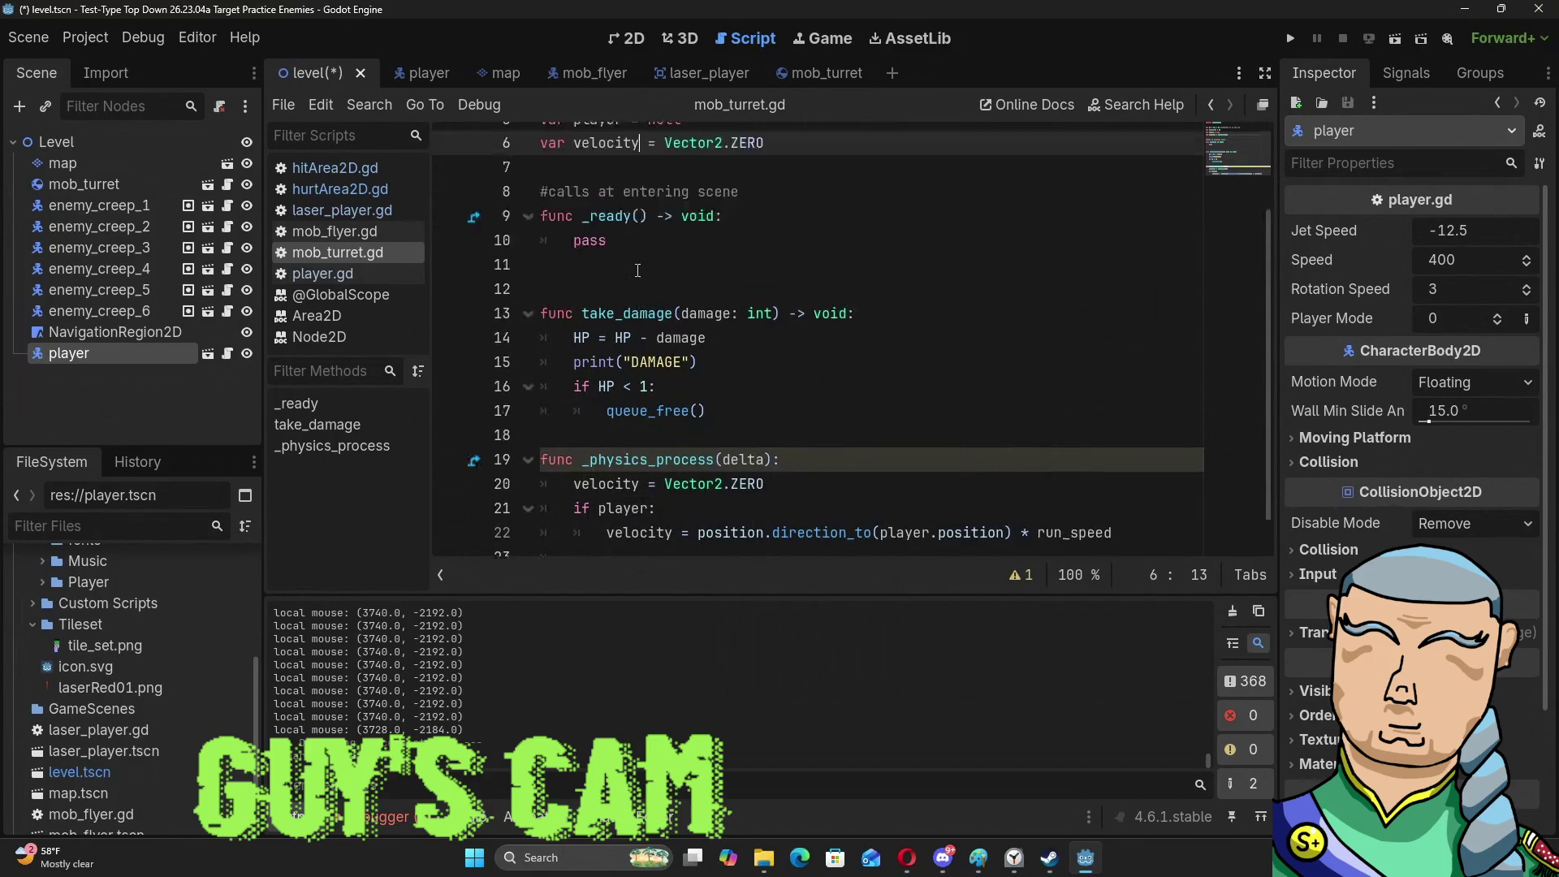
{"action": "scroll", "coordinate": [637, 271], "scroll_direction": "down", "scroll_amount": 2}
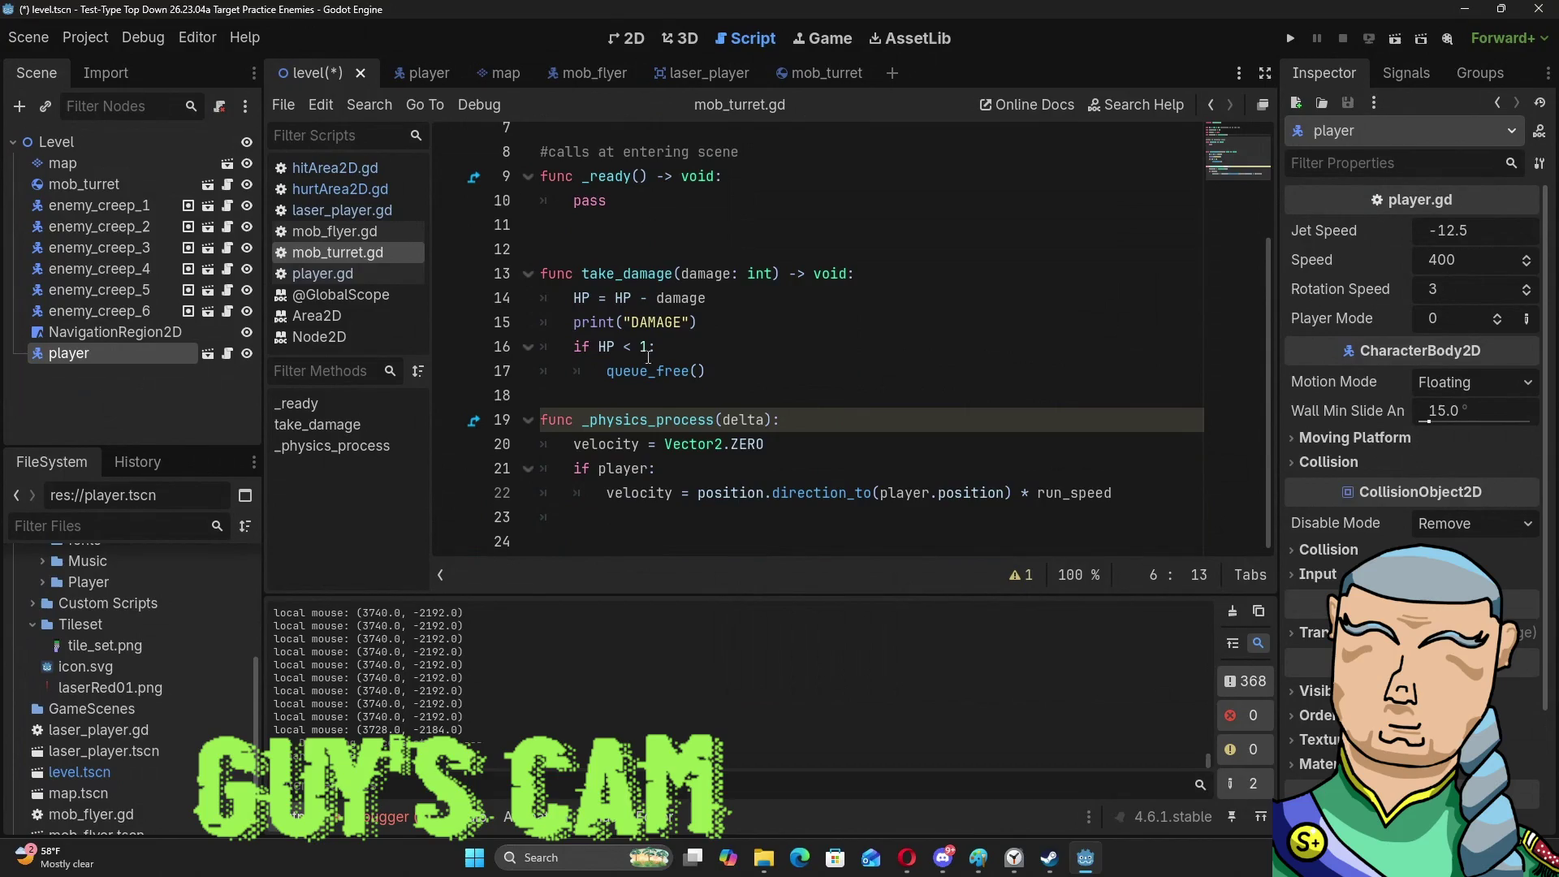
Add print(player) at the end of _physics_process on line 23 and run the game.
{"action": "left_click", "coordinate": [1164, 495]}
{"action": "key", "text": "Down"}
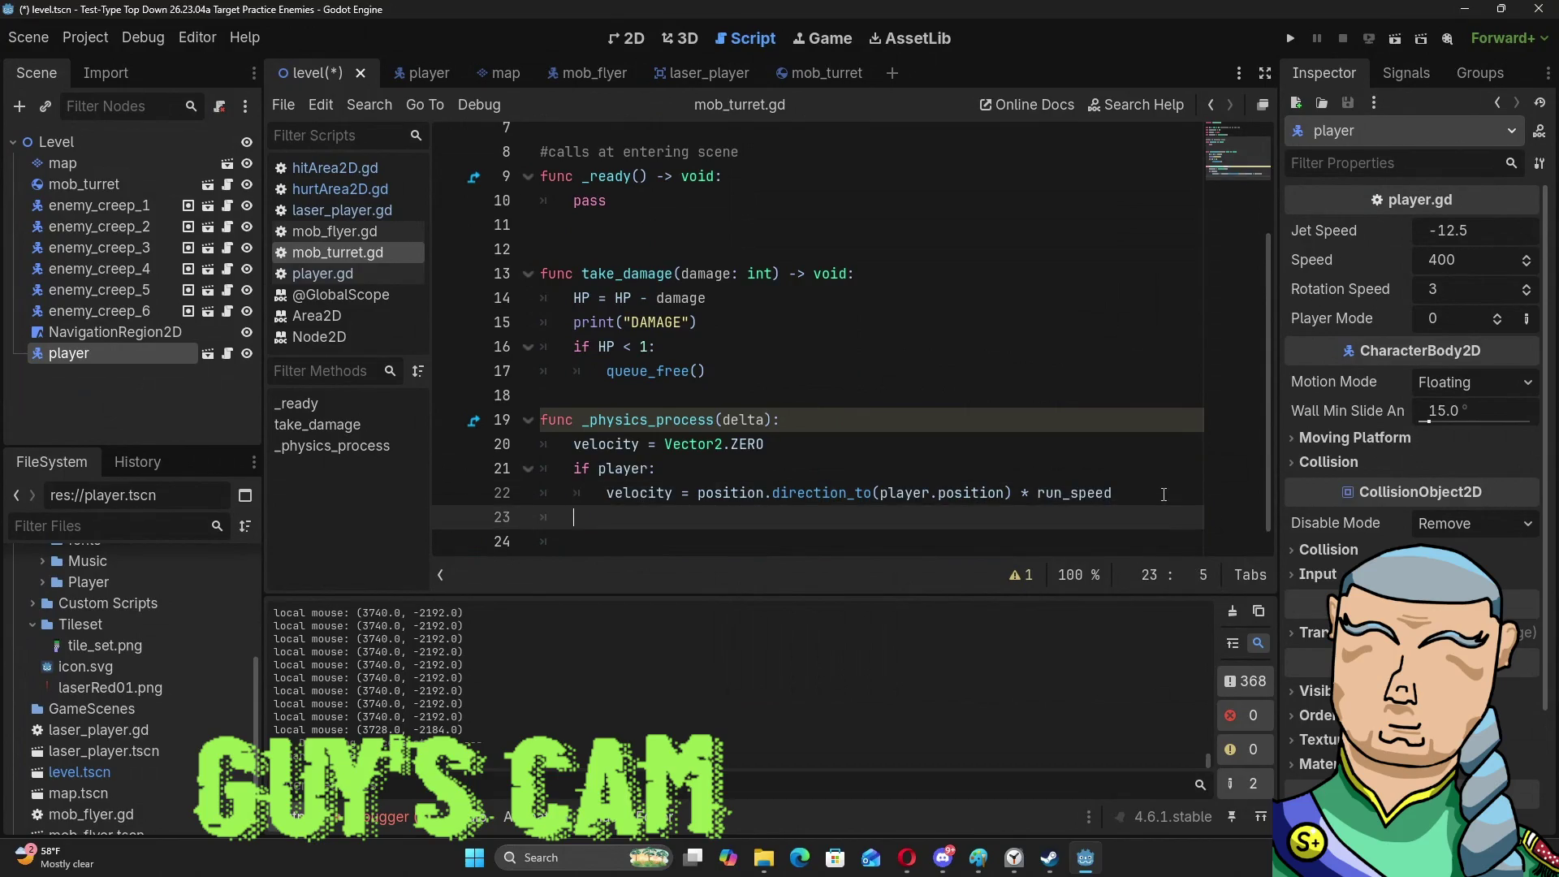
{"action": "type", "text": "print(player"}
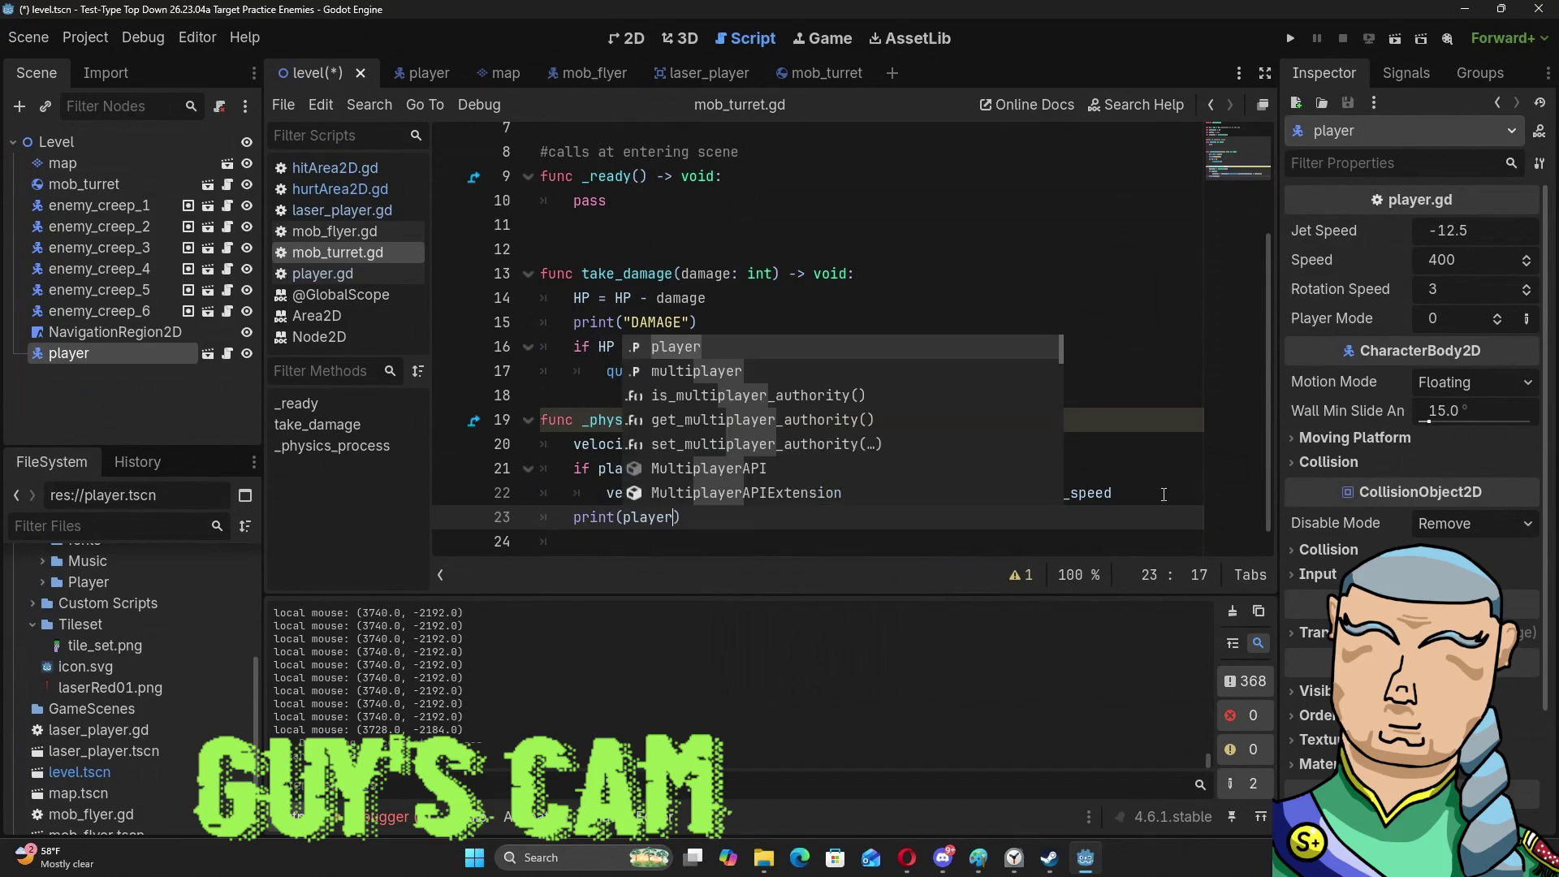
{"action": "left_click", "coordinate": [963, 251]}
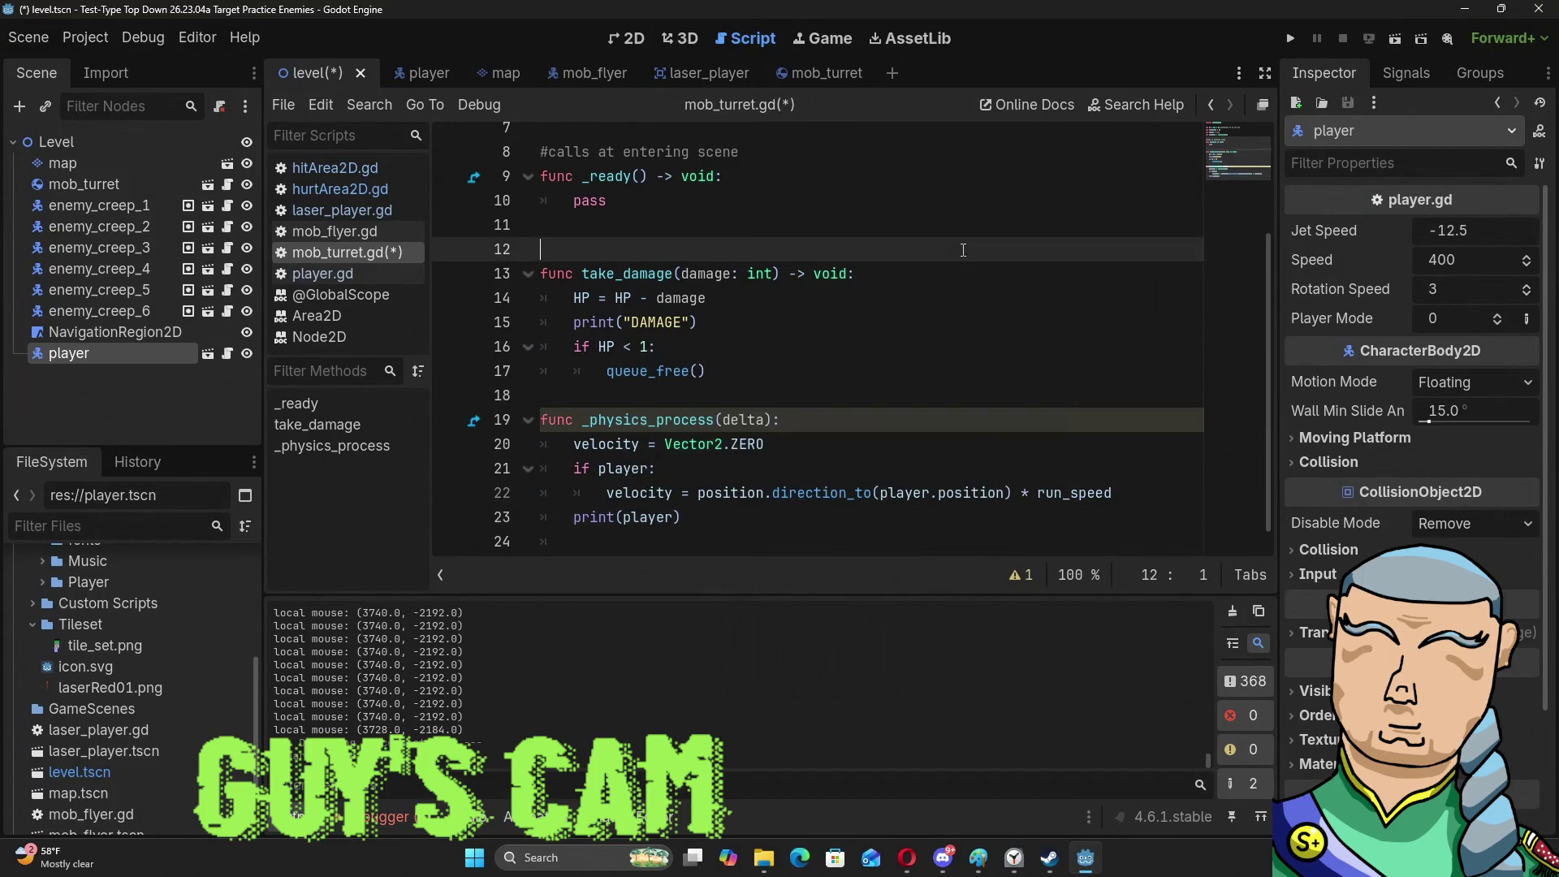
{"action": "key", "text": "F5"}
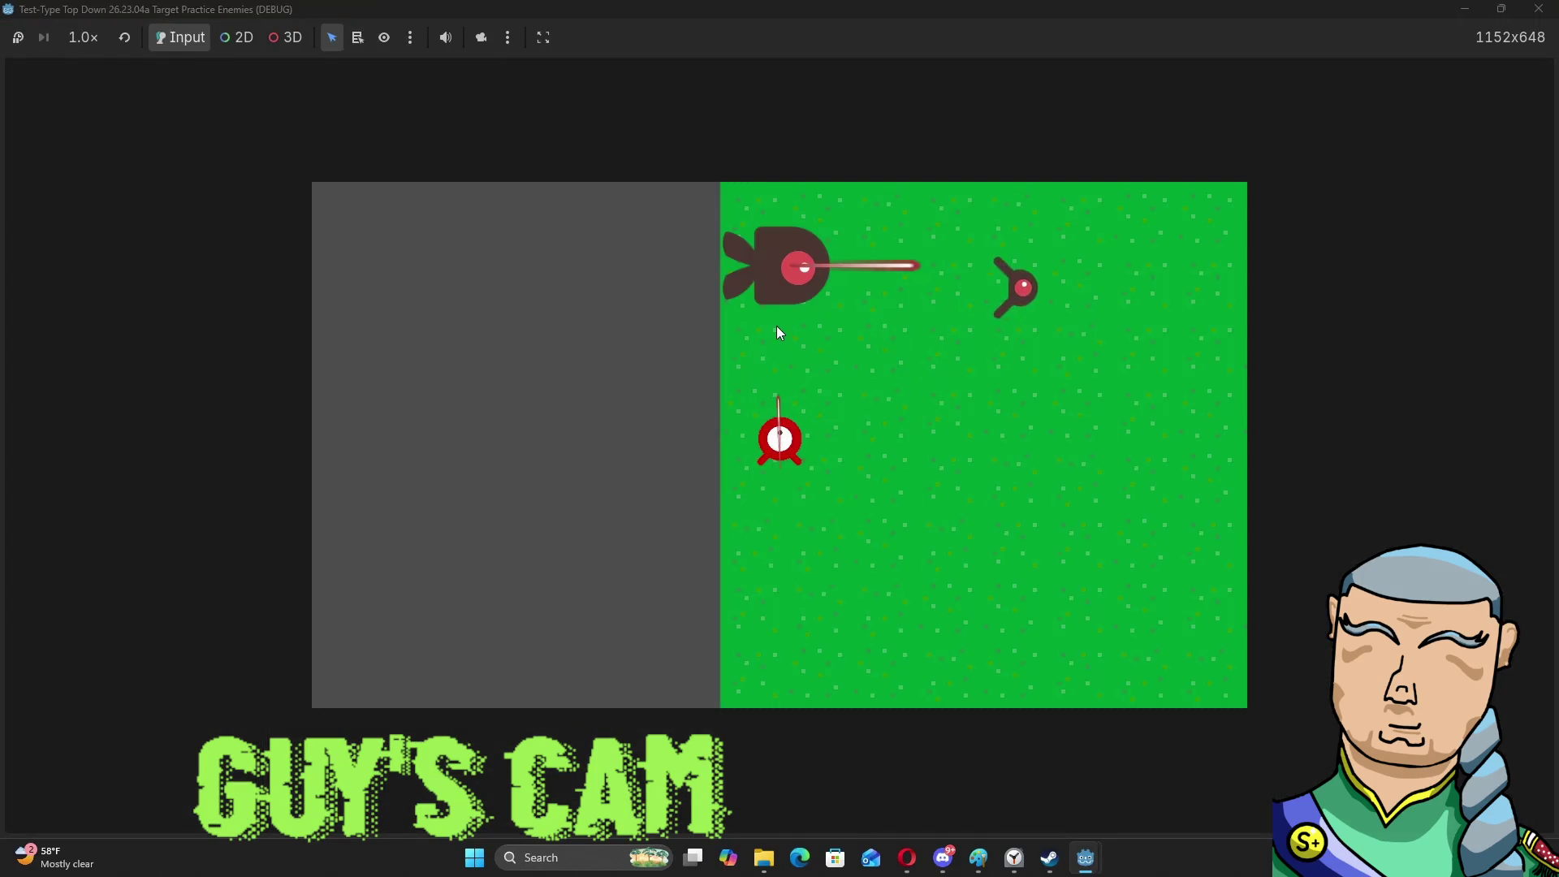
With the game window restored, fly the player up-right and down-left past the turret, then close it.
{"action": "double_click", "coordinate": [958, 12]}
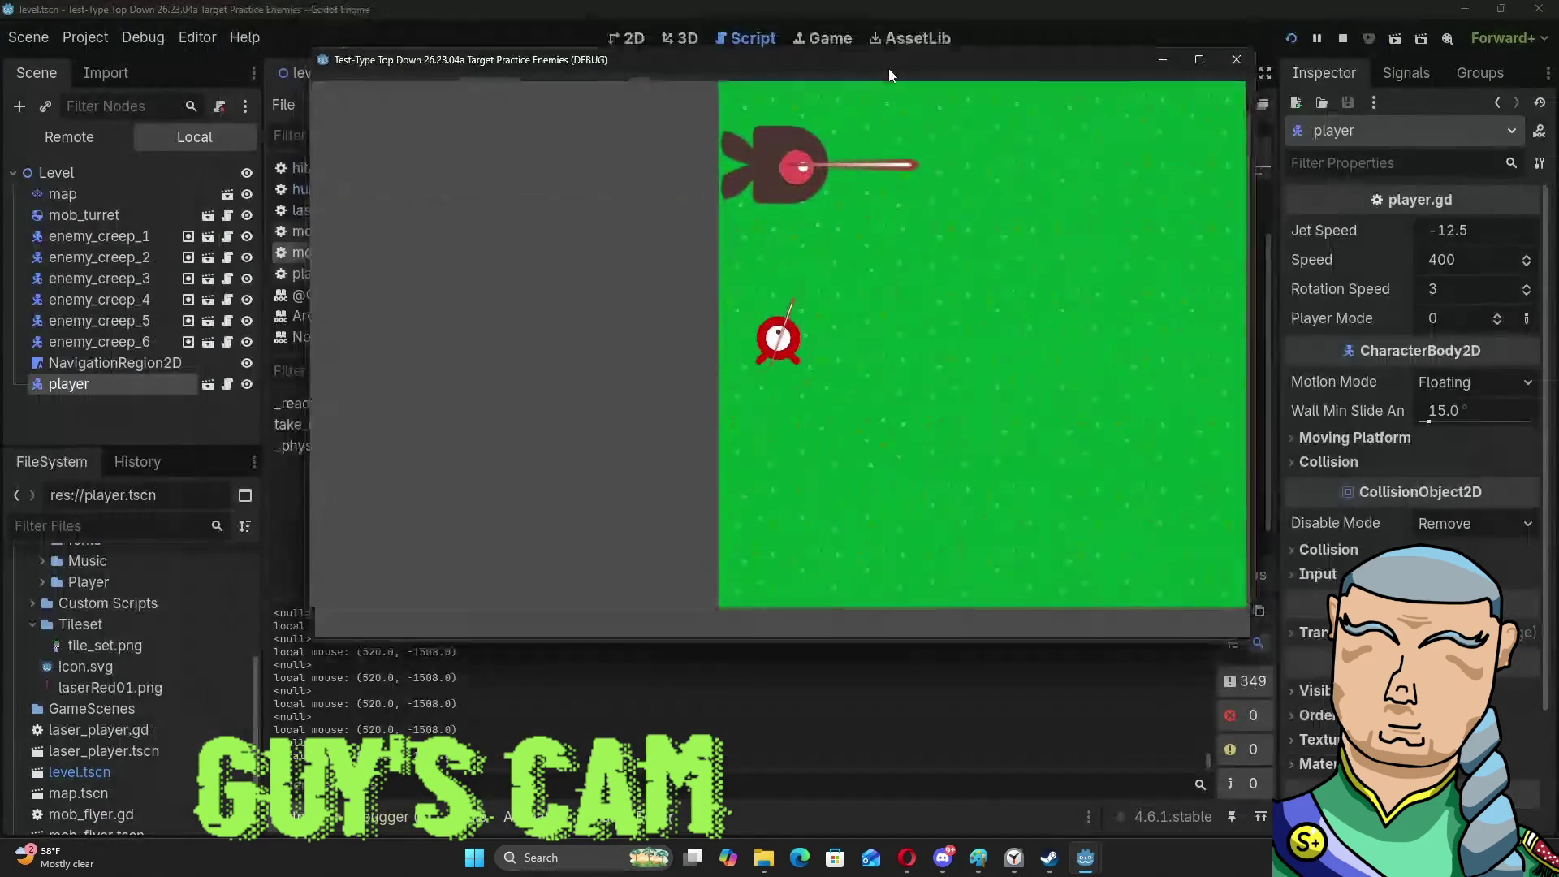
{"action": "left_click_drag", "start_coordinate": [885, 46], "coordinate": [914, 45]}
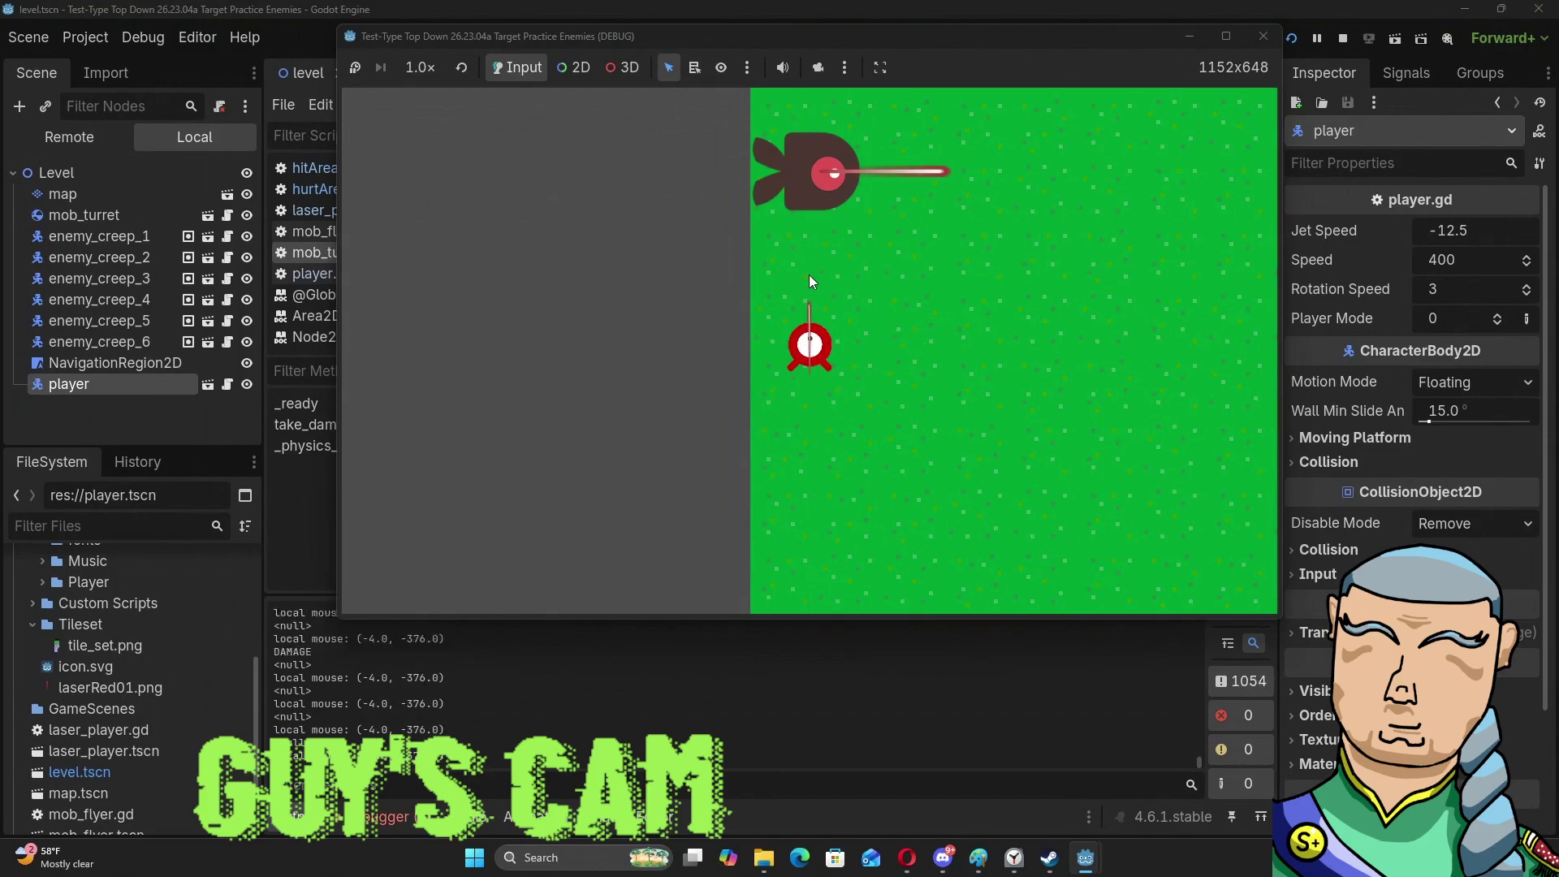
{"action": "key", "text": "w+d"}
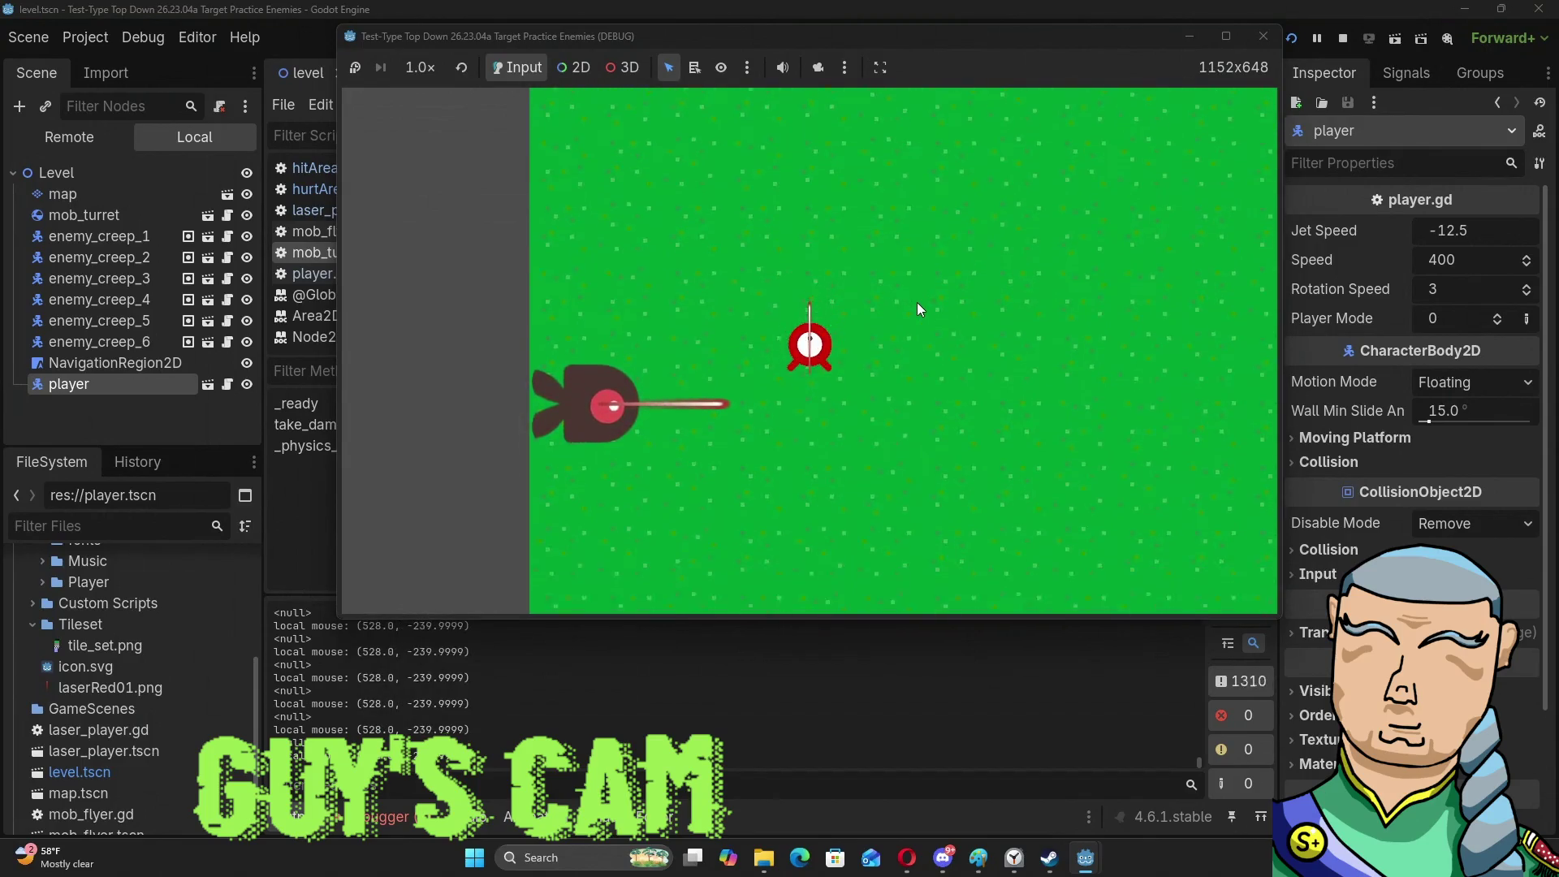
{"action": "key", "text": "a+s"}
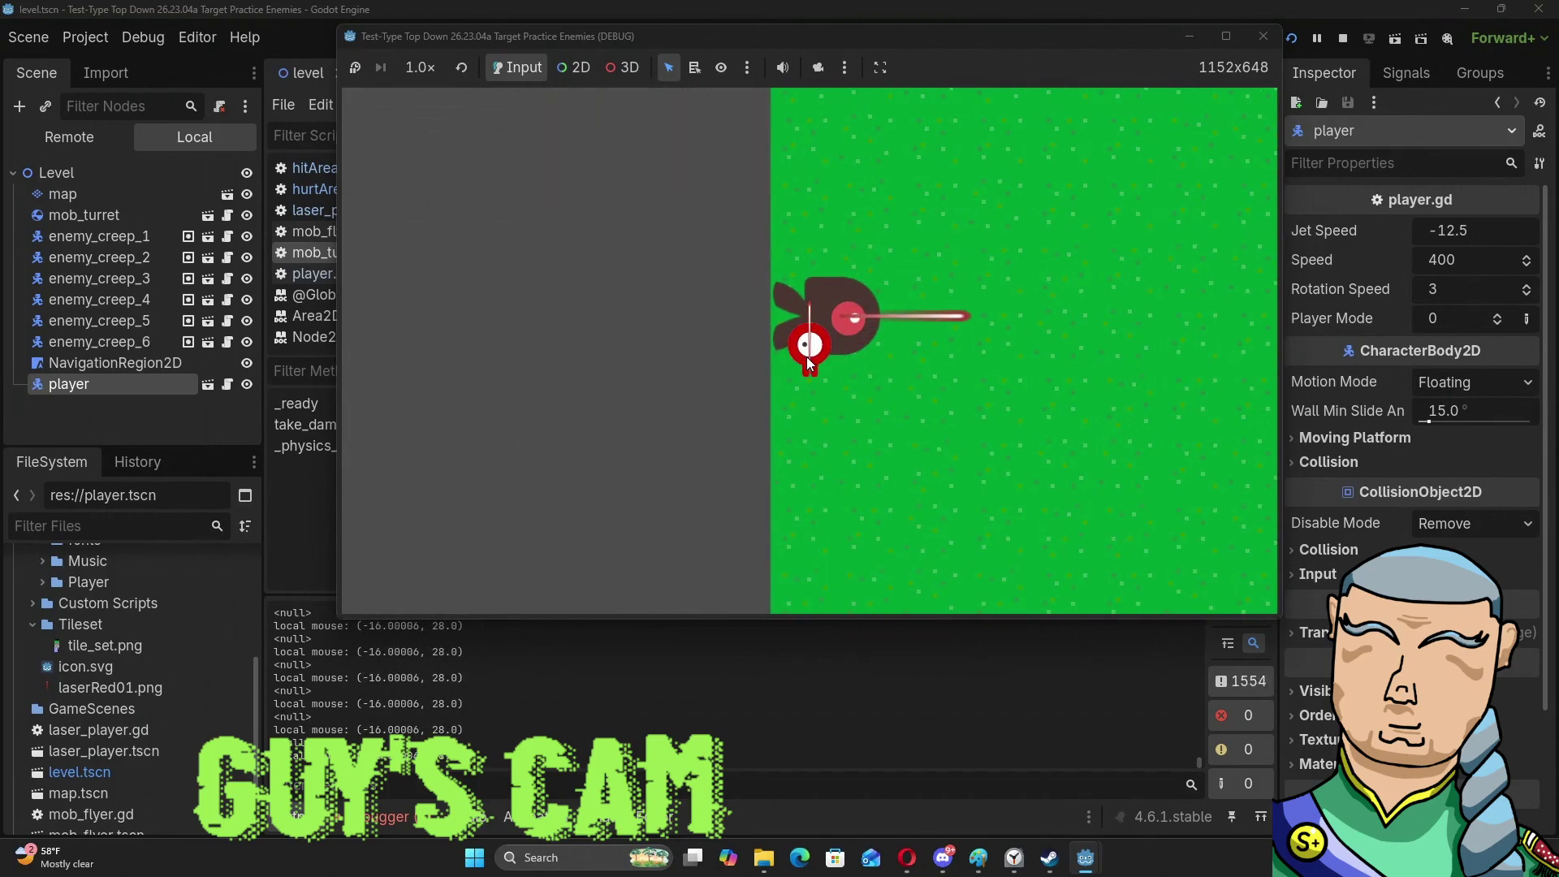
{"action": "left_click", "coordinate": [1263, 35]}
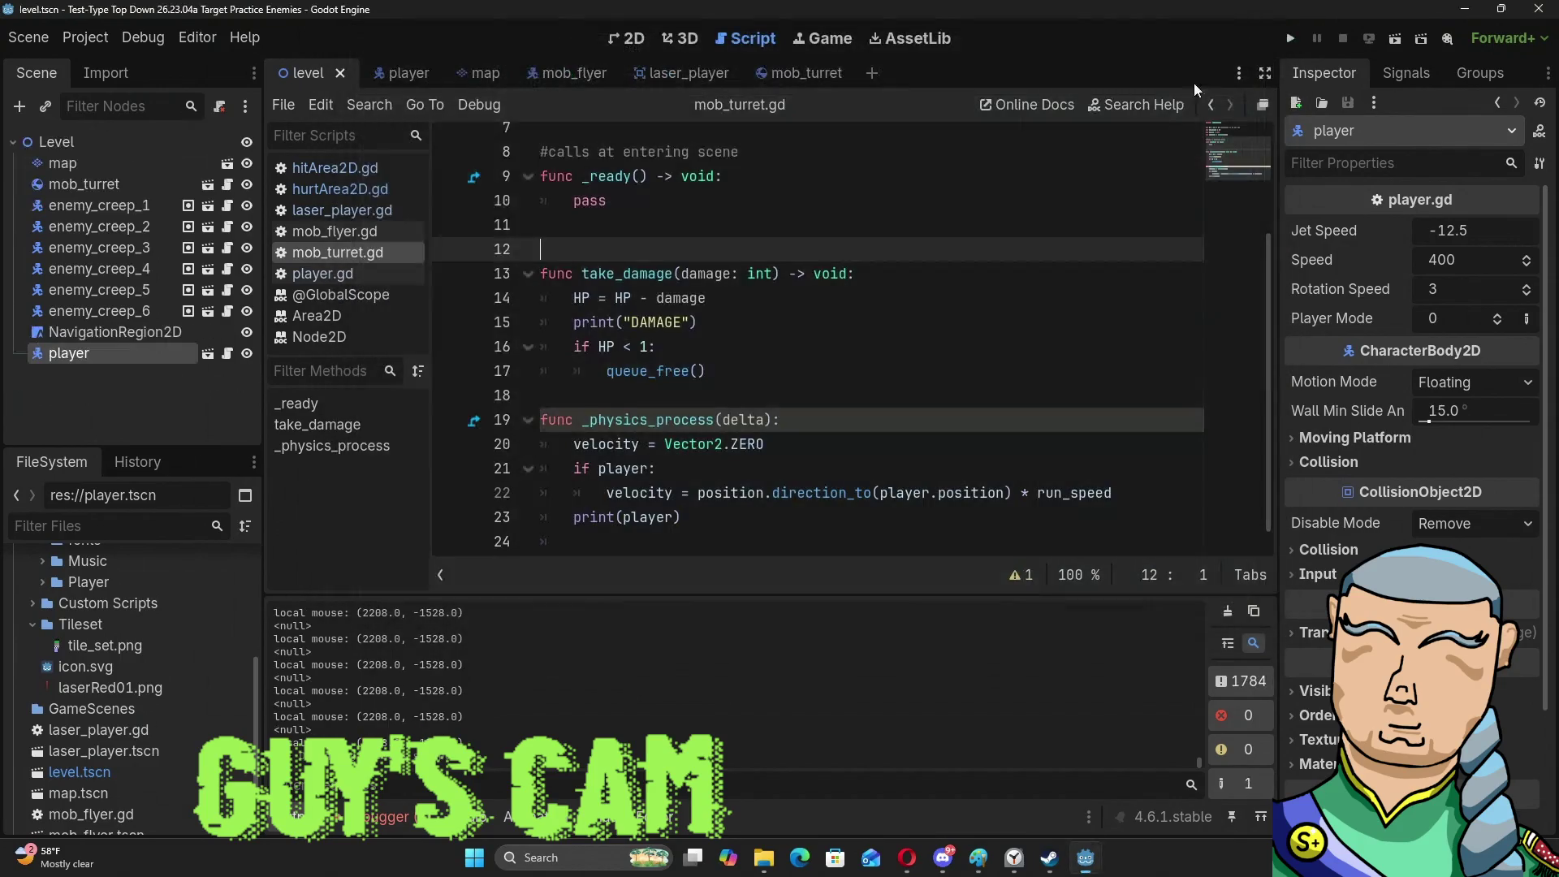
Review _physics_process in mob_turret.gd, then switch to the mob_turret scene.
{"action": "scroll", "coordinate": [659, 302], "scroll_direction": "up", "scroll_amount": 2}
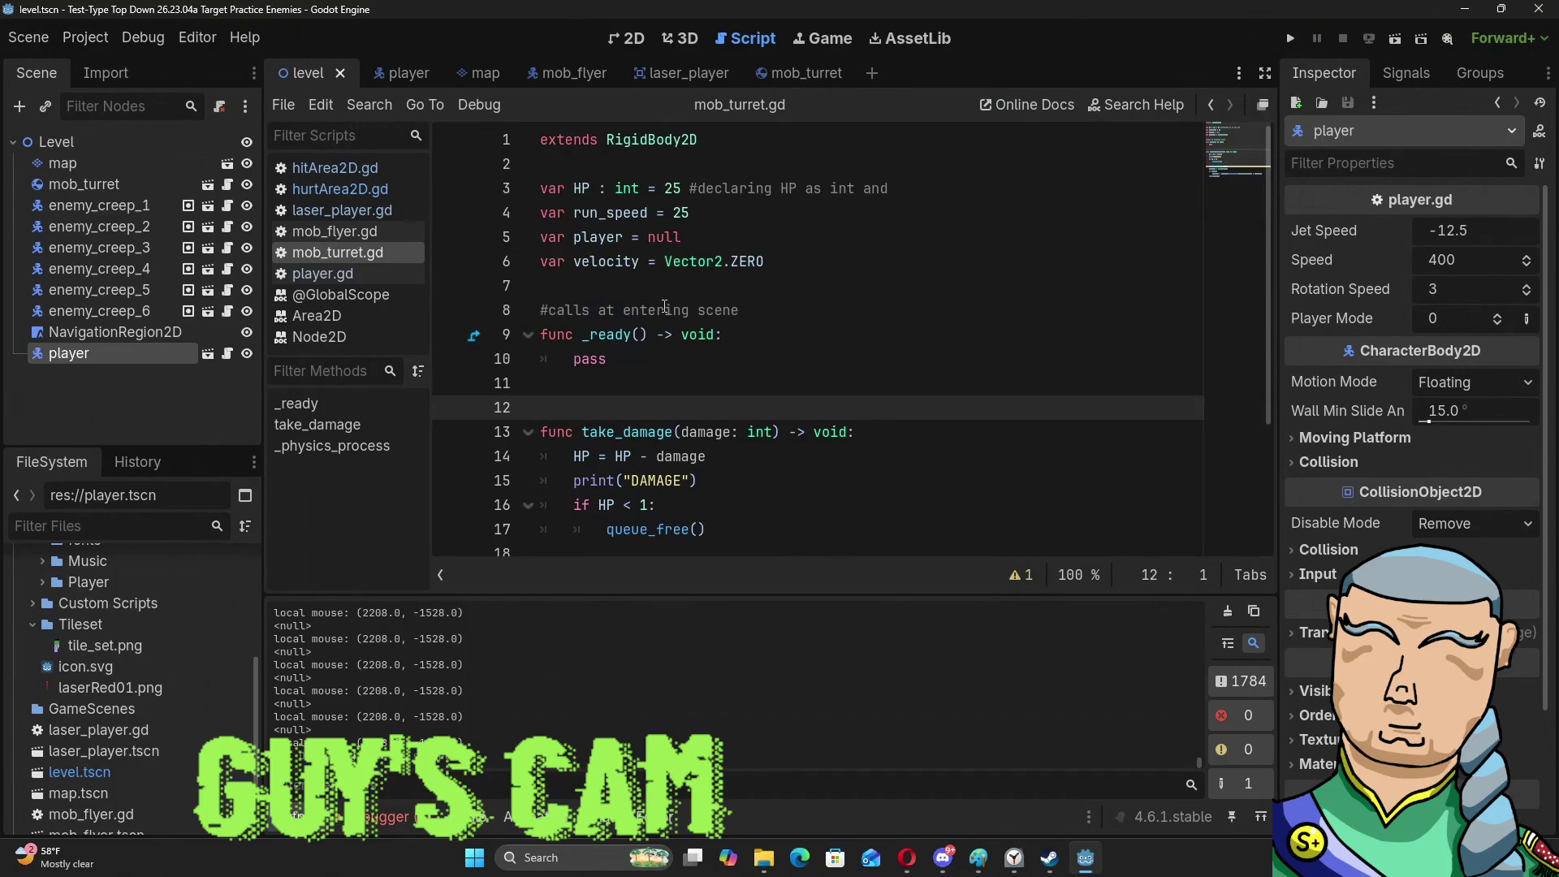
{"action": "scroll", "coordinate": [666, 307], "scroll_direction": "down", "scroll_amount": 3}
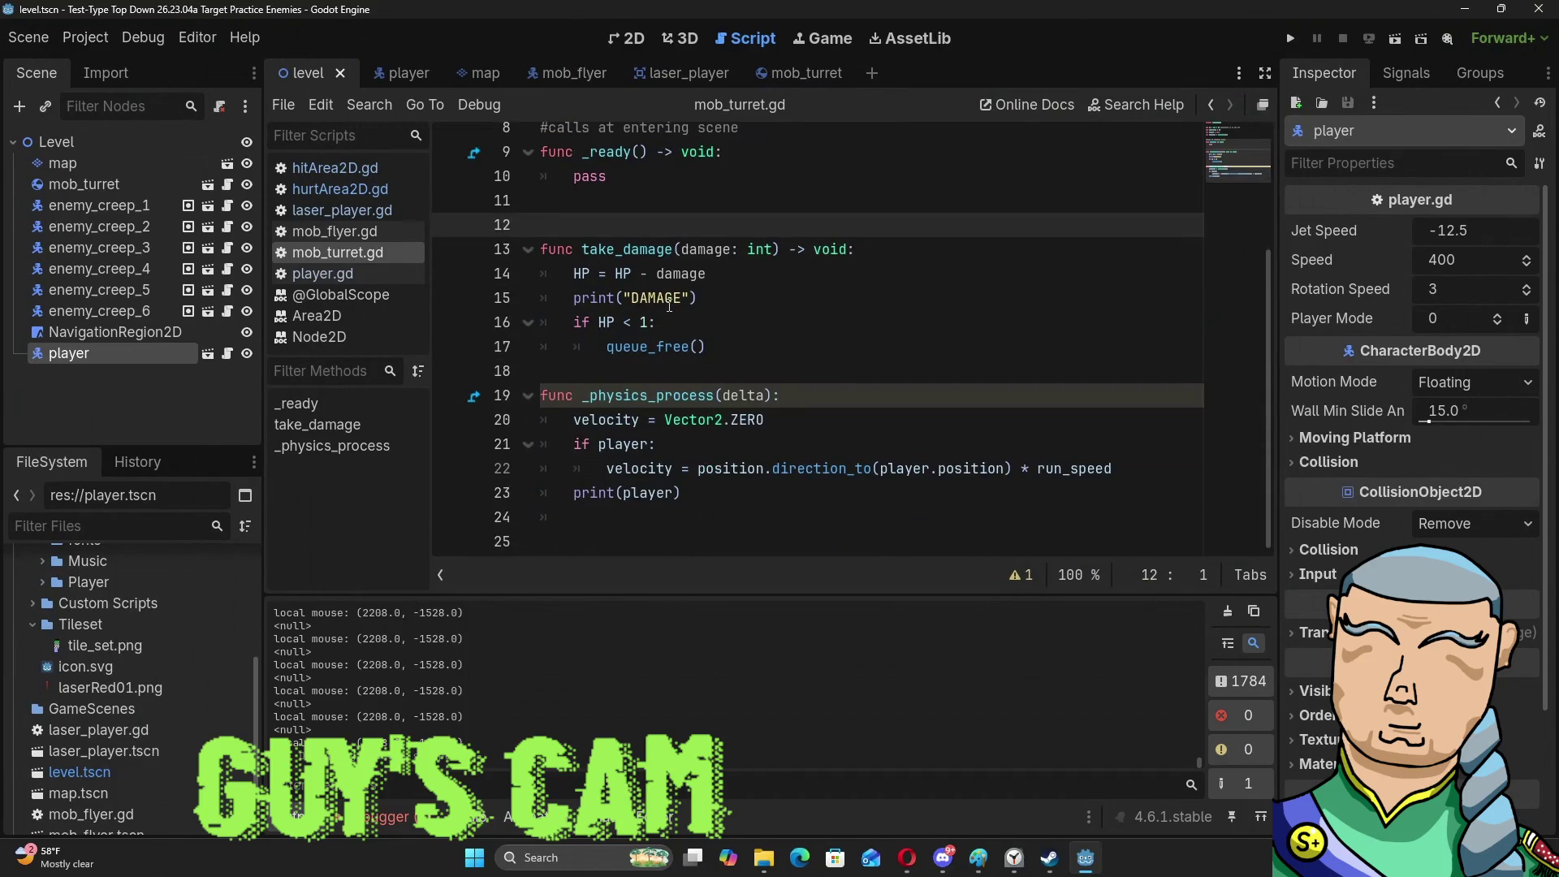
{"action": "left_click", "coordinate": [800, 65]}
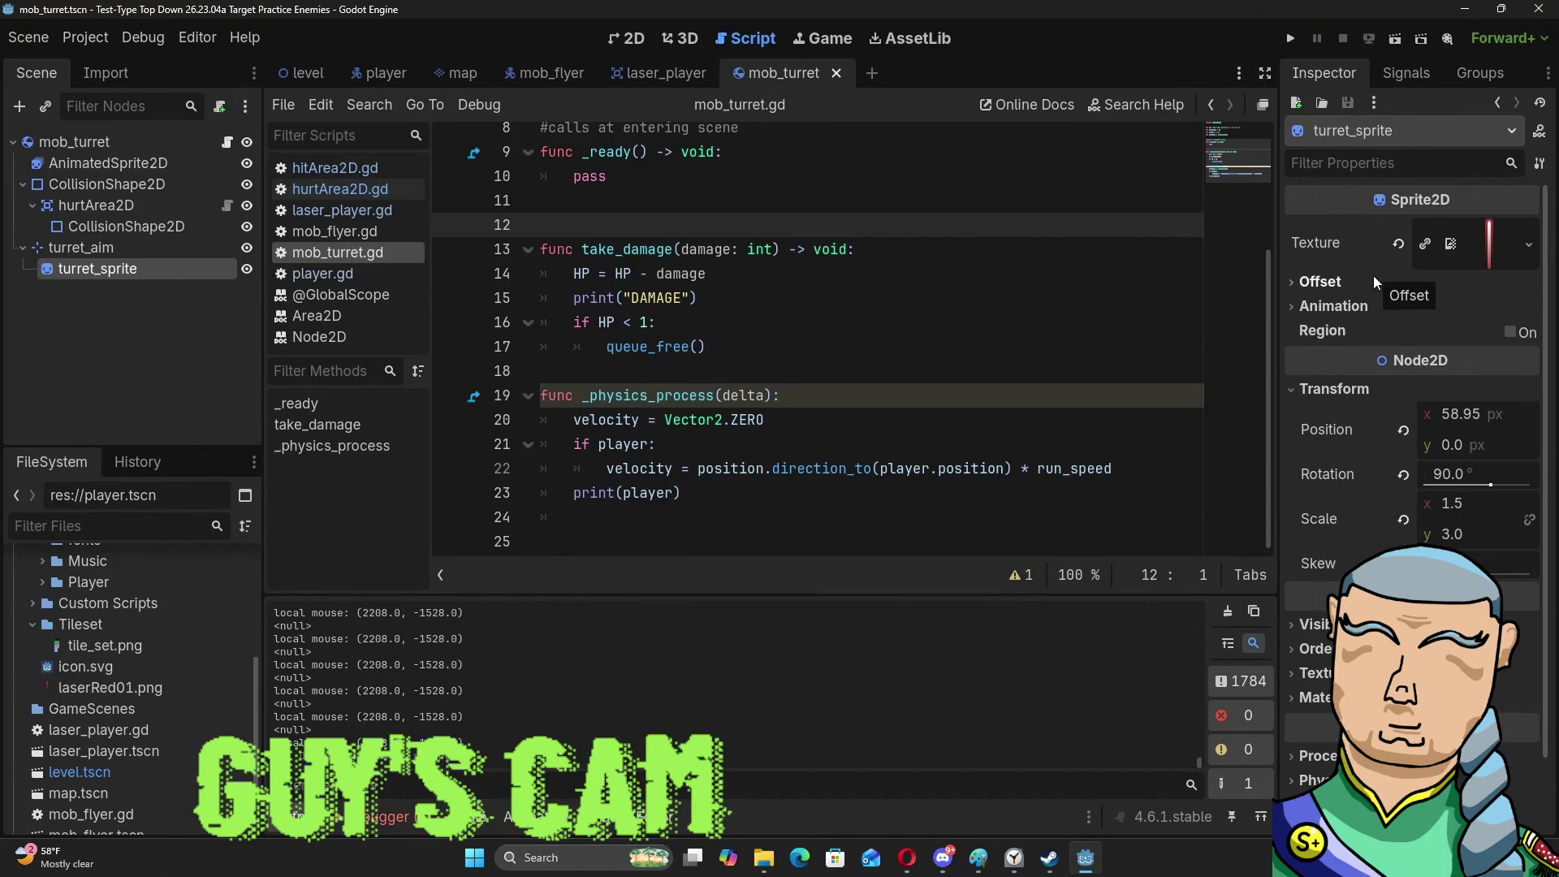
Enable the top-level CollisionShape2D by unchecking Disabled in the Inspector.
{"action": "left_click", "coordinate": [89, 226]}
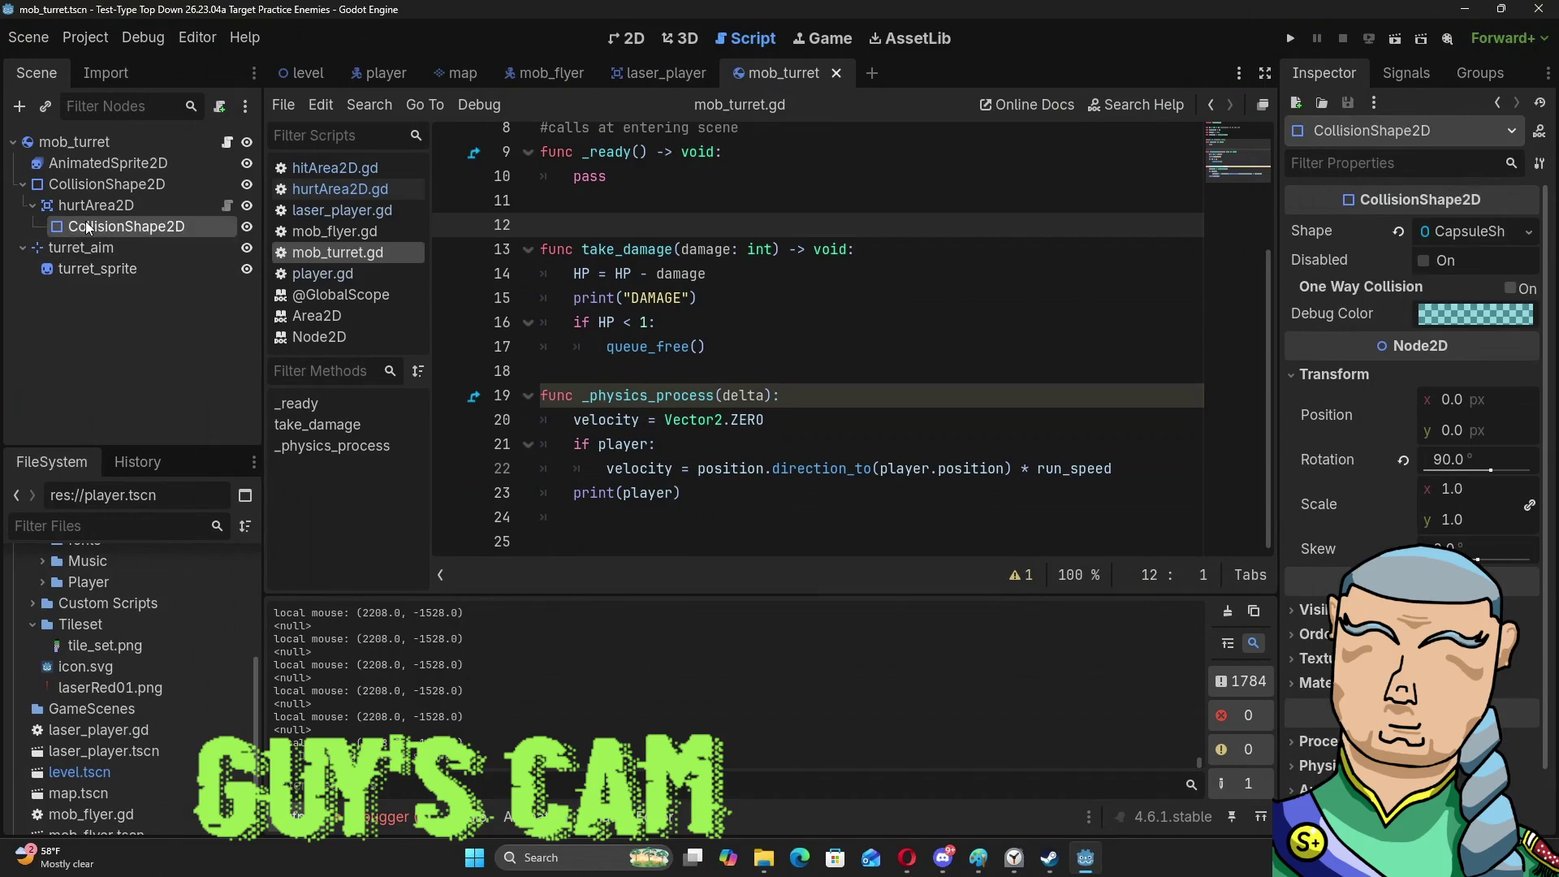
{"action": "left_click", "coordinate": [95, 180]}
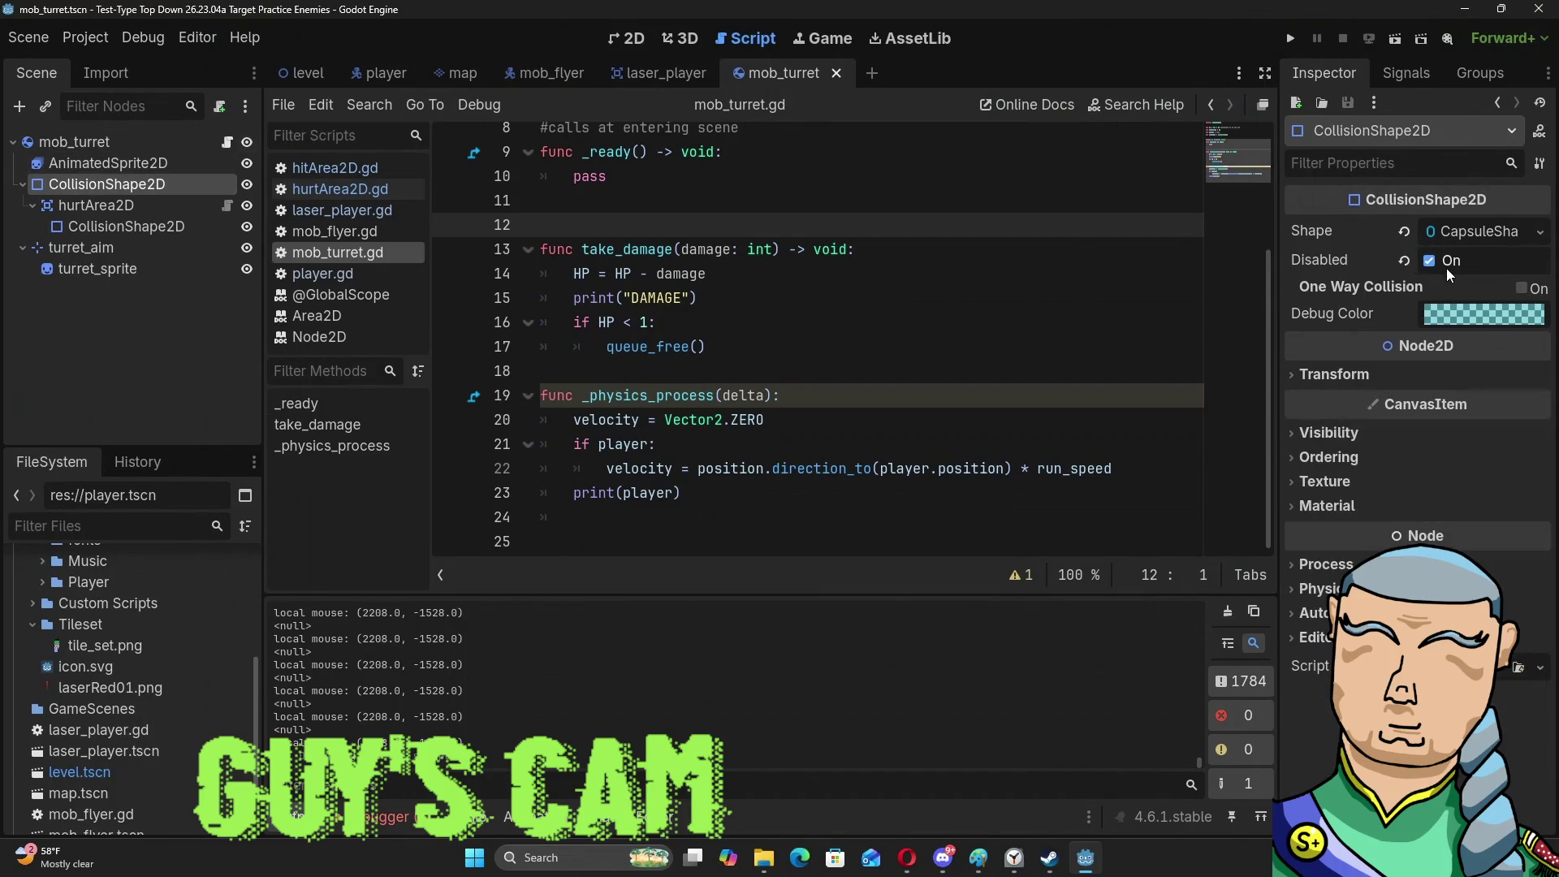
{"action": "mouse_move", "coordinate": [1308, 255]}
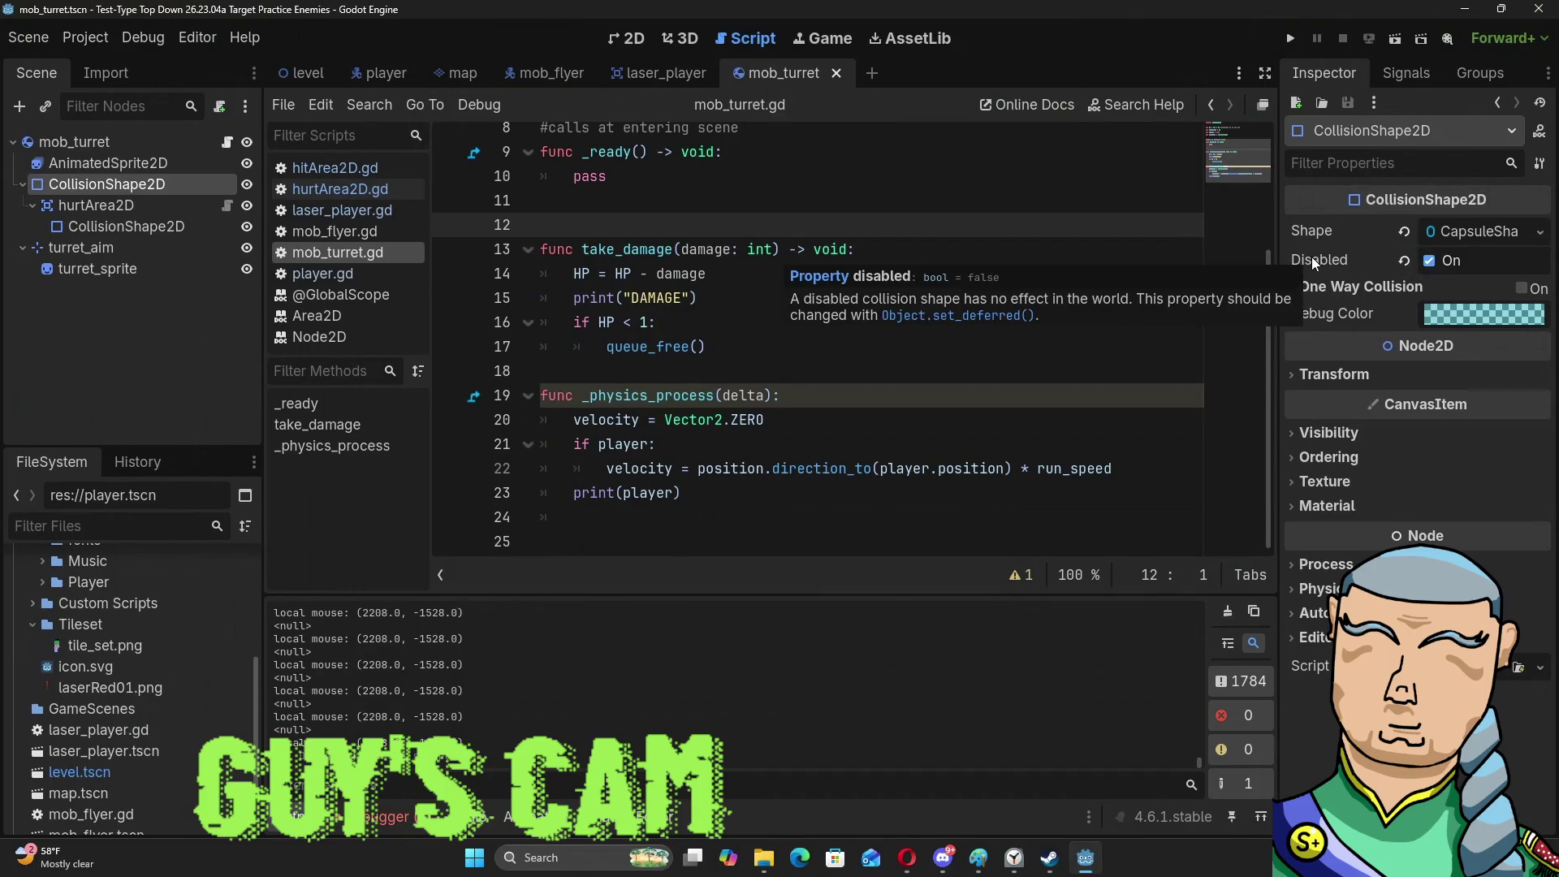
{"action": "left_click", "coordinate": [1429, 263]}
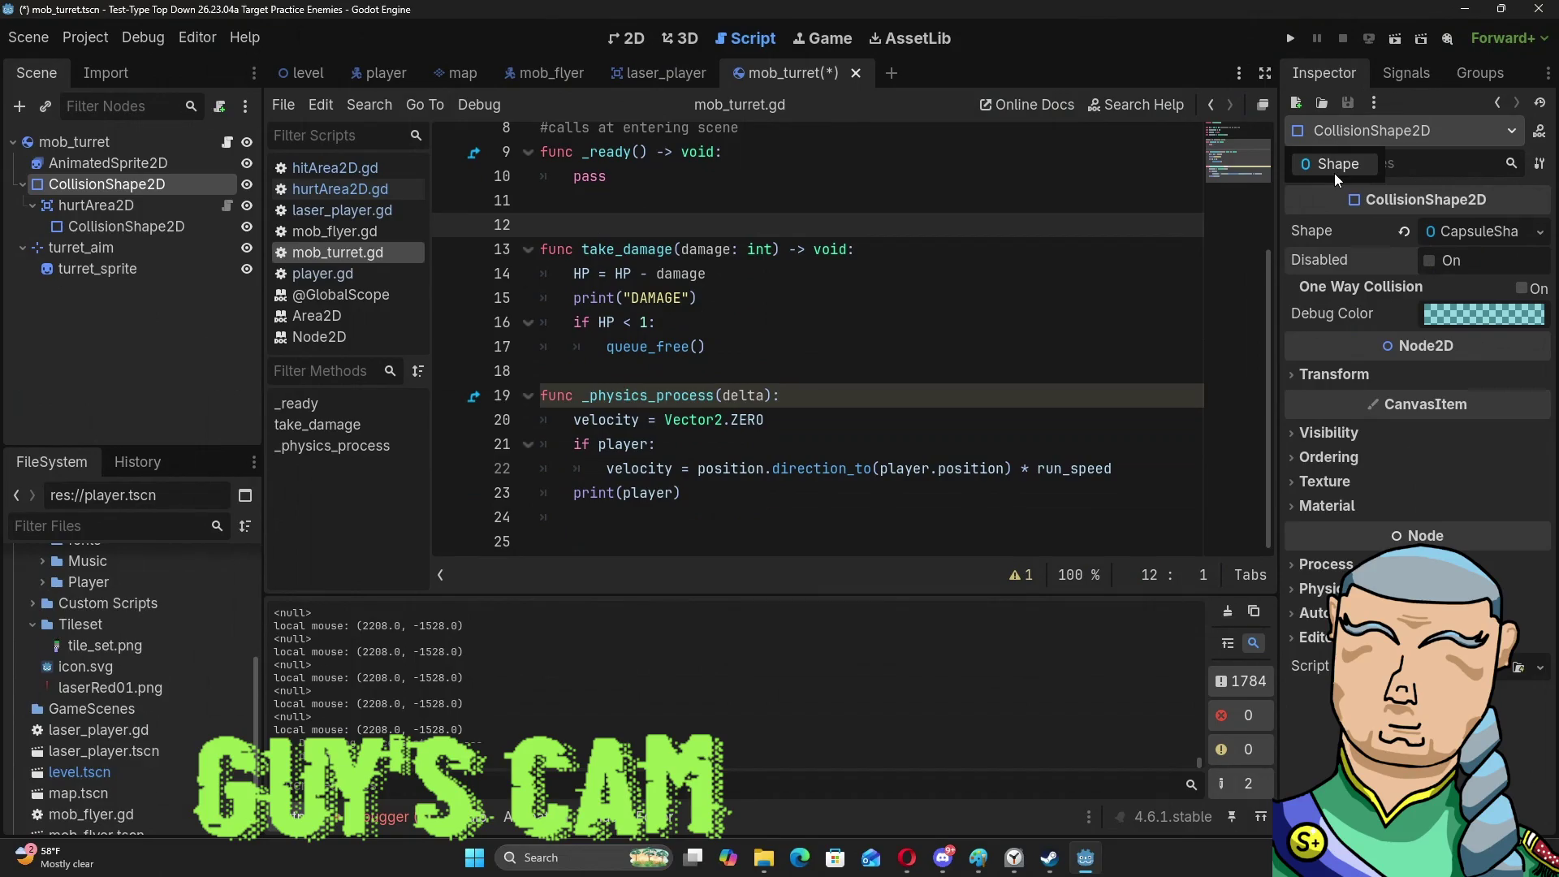
Inspect the CapsuleShape2D resource, reselect the top CollisionShape2D and show the scene in 2D.
{"action": "left_click", "coordinate": [1335, 173]}
{"action": "left_click", "coordinate": [1355, 137]}
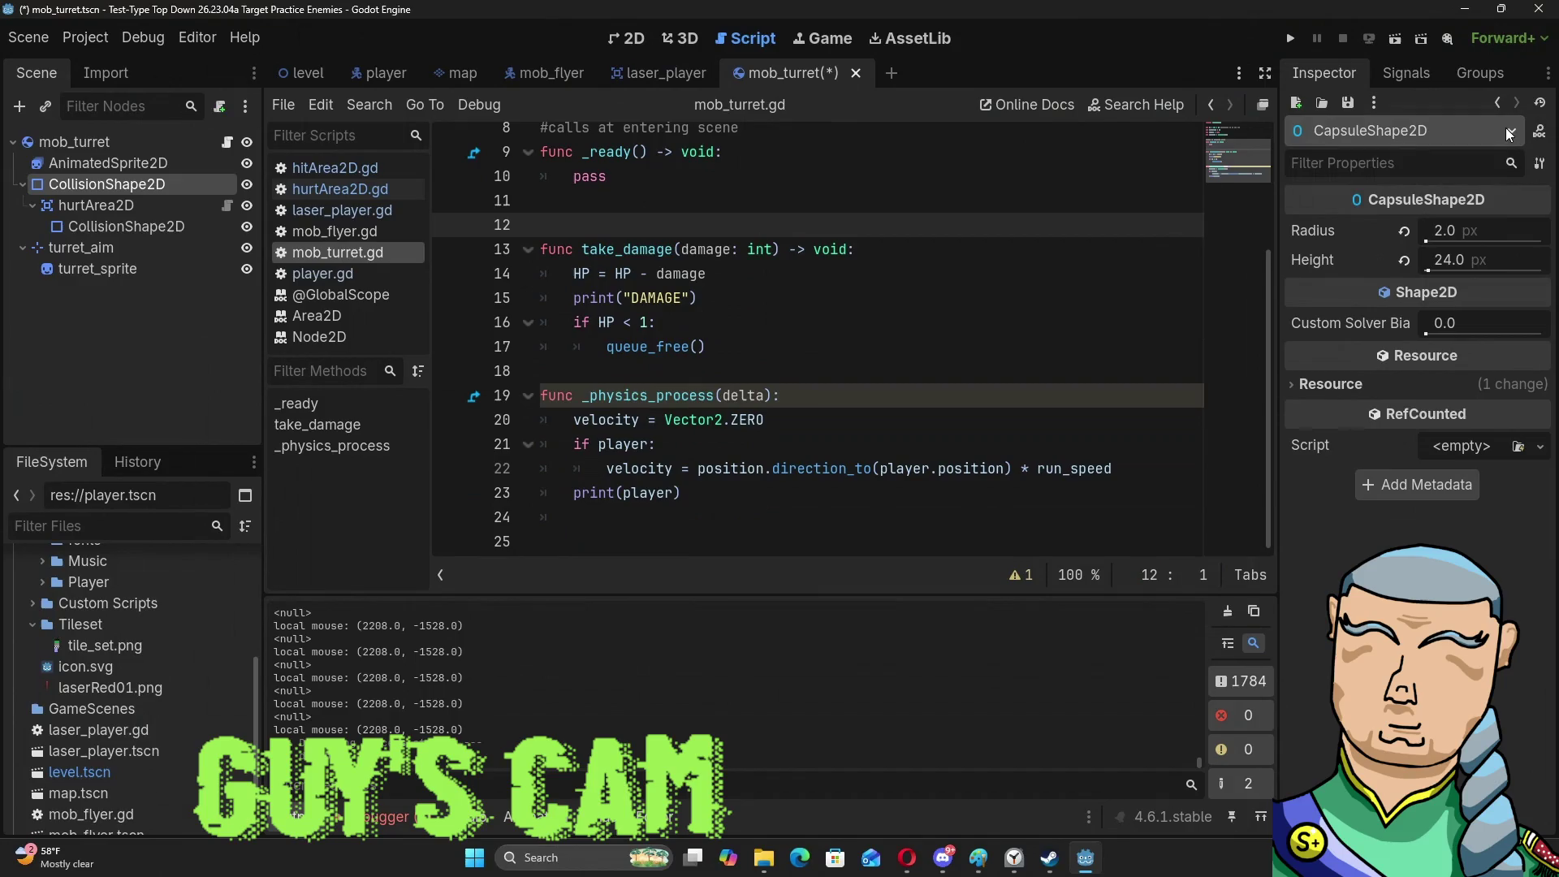
{"action": "left_click", "coordinate": [144, 162]}
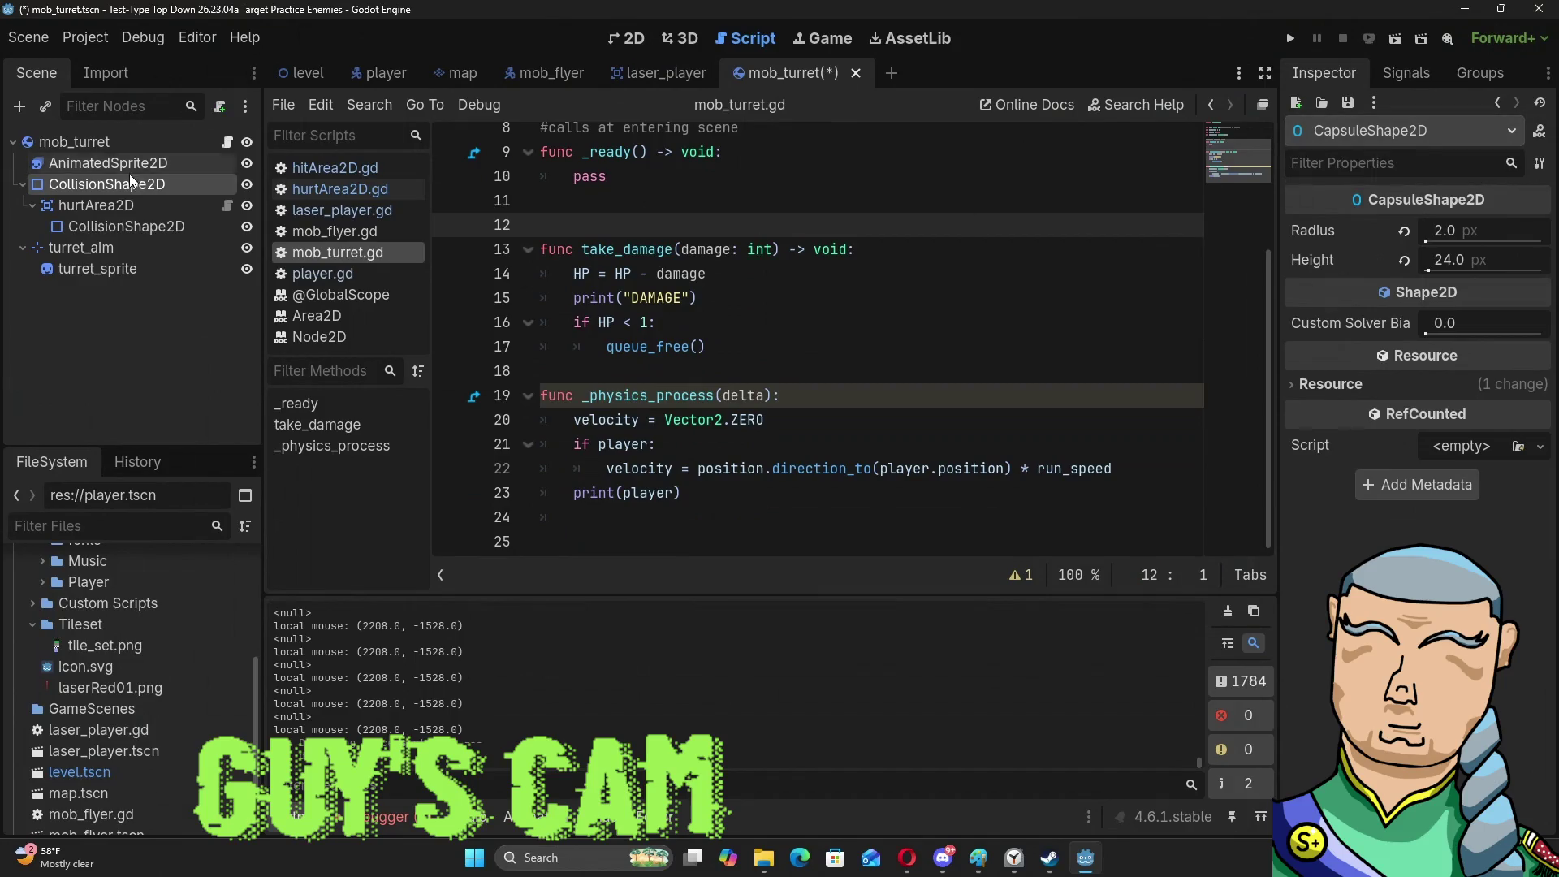
{"action": "left_click", "coordinate": [133, 148]}
{"action": "left_click", "coordinate": [130, 166]}
{"action": "left_click", "coordinate": [106, 183]}
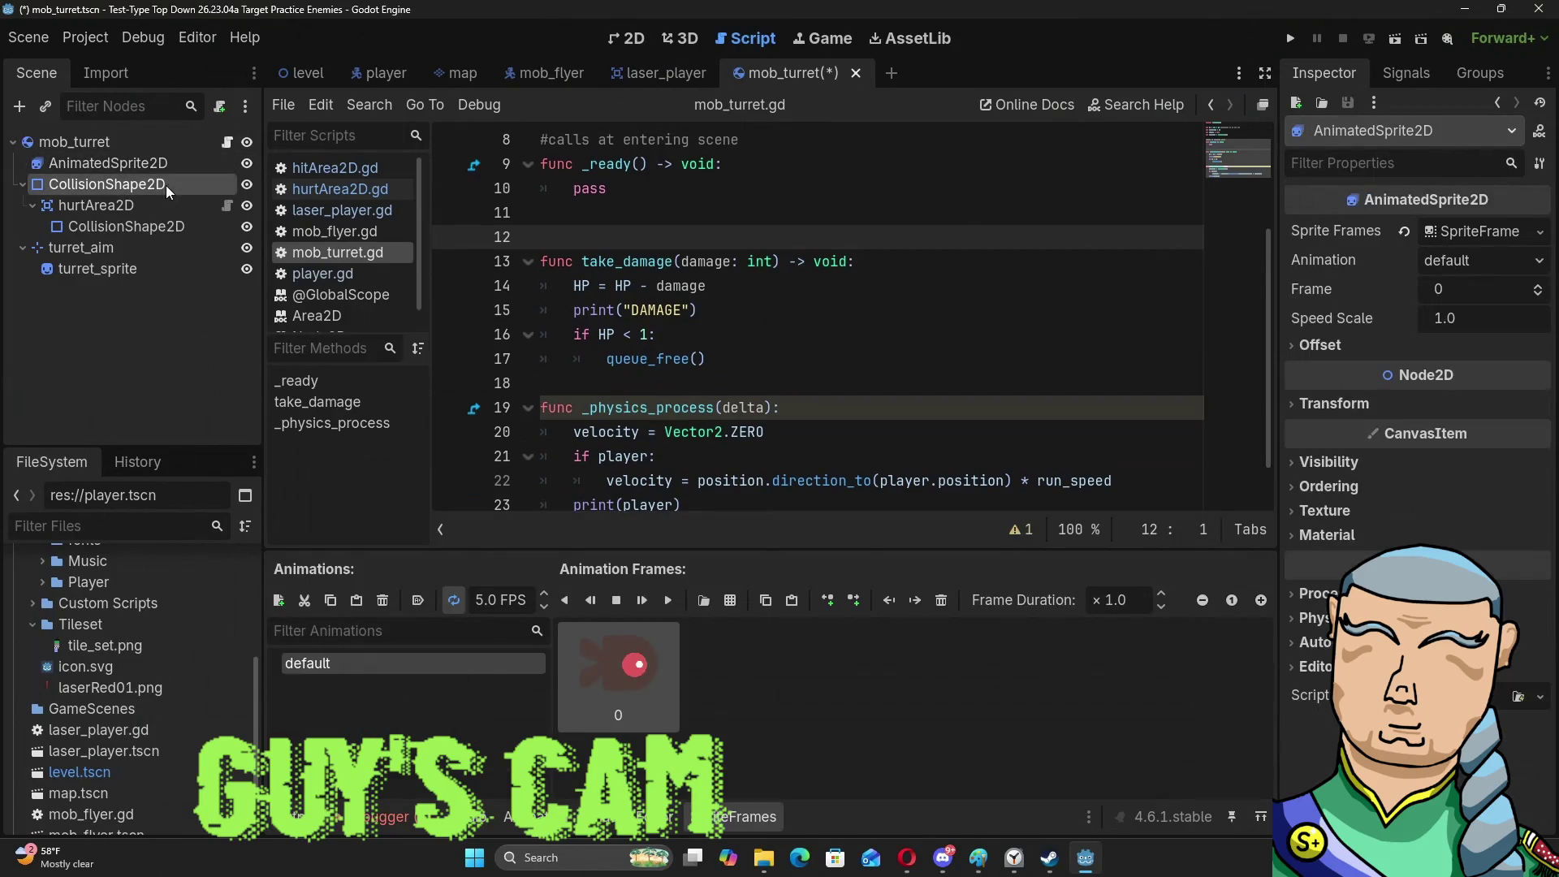
{"action": "left_click", "coordinate": [633, 39]}
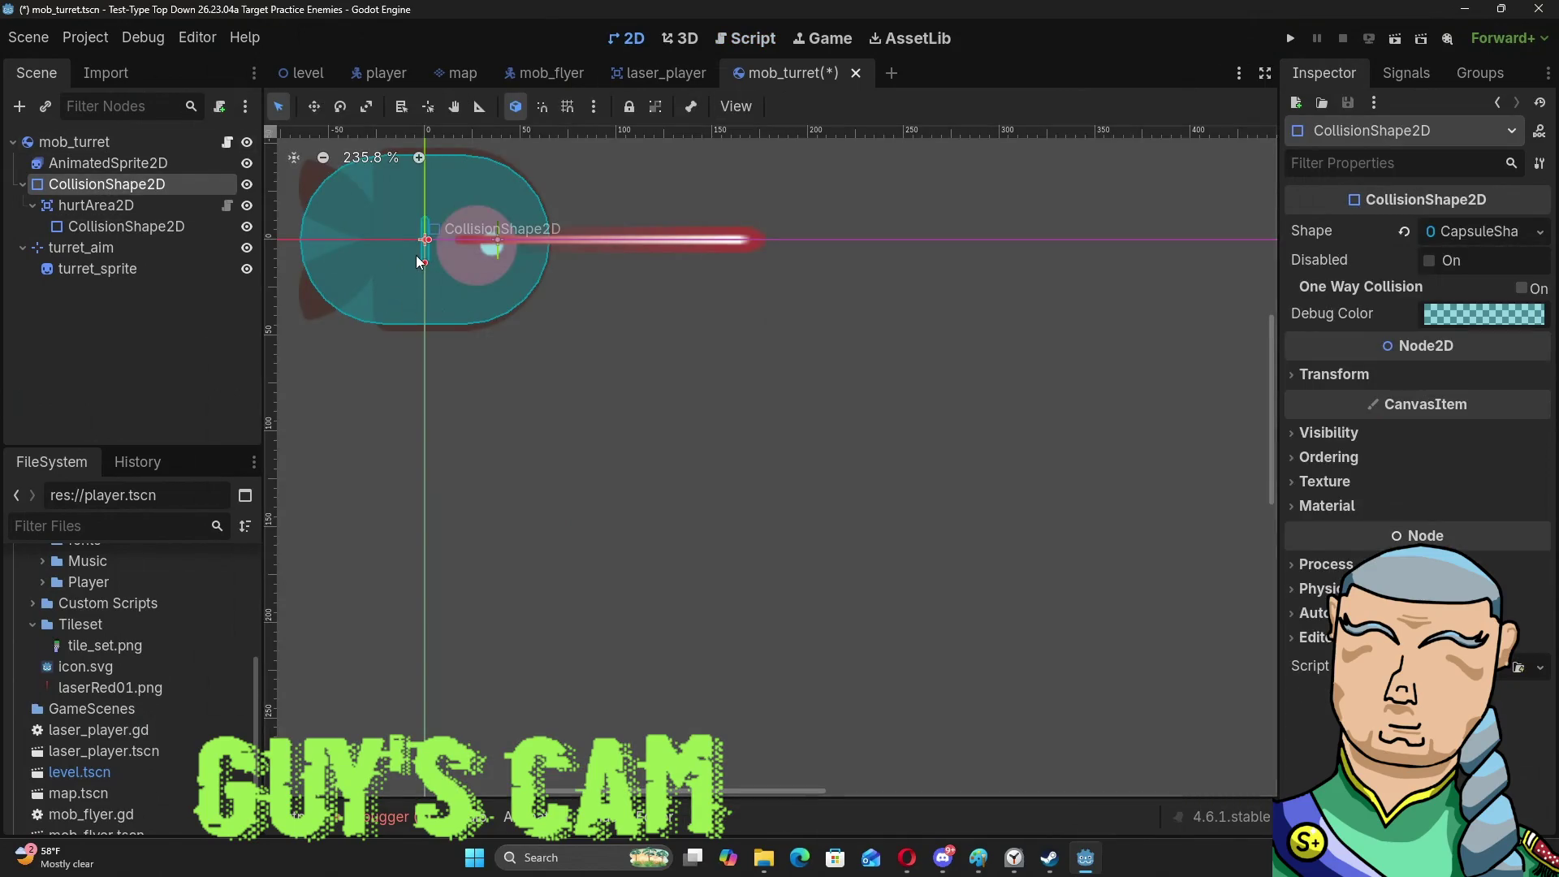
Stretch the capsule's height and width handles outward into a long capsule.
{"action": "left_click_drag", "start_coordinate": [422, 261], "coordinate": [425, 400]}
{"action": "left_click_drag", "start_coordinate": [430, 241], "coordinate": [666, 256]}
{"action": "scroll", "coordinate": [520, 366], "scroll_direction": "down", "scroll_amount": 1}
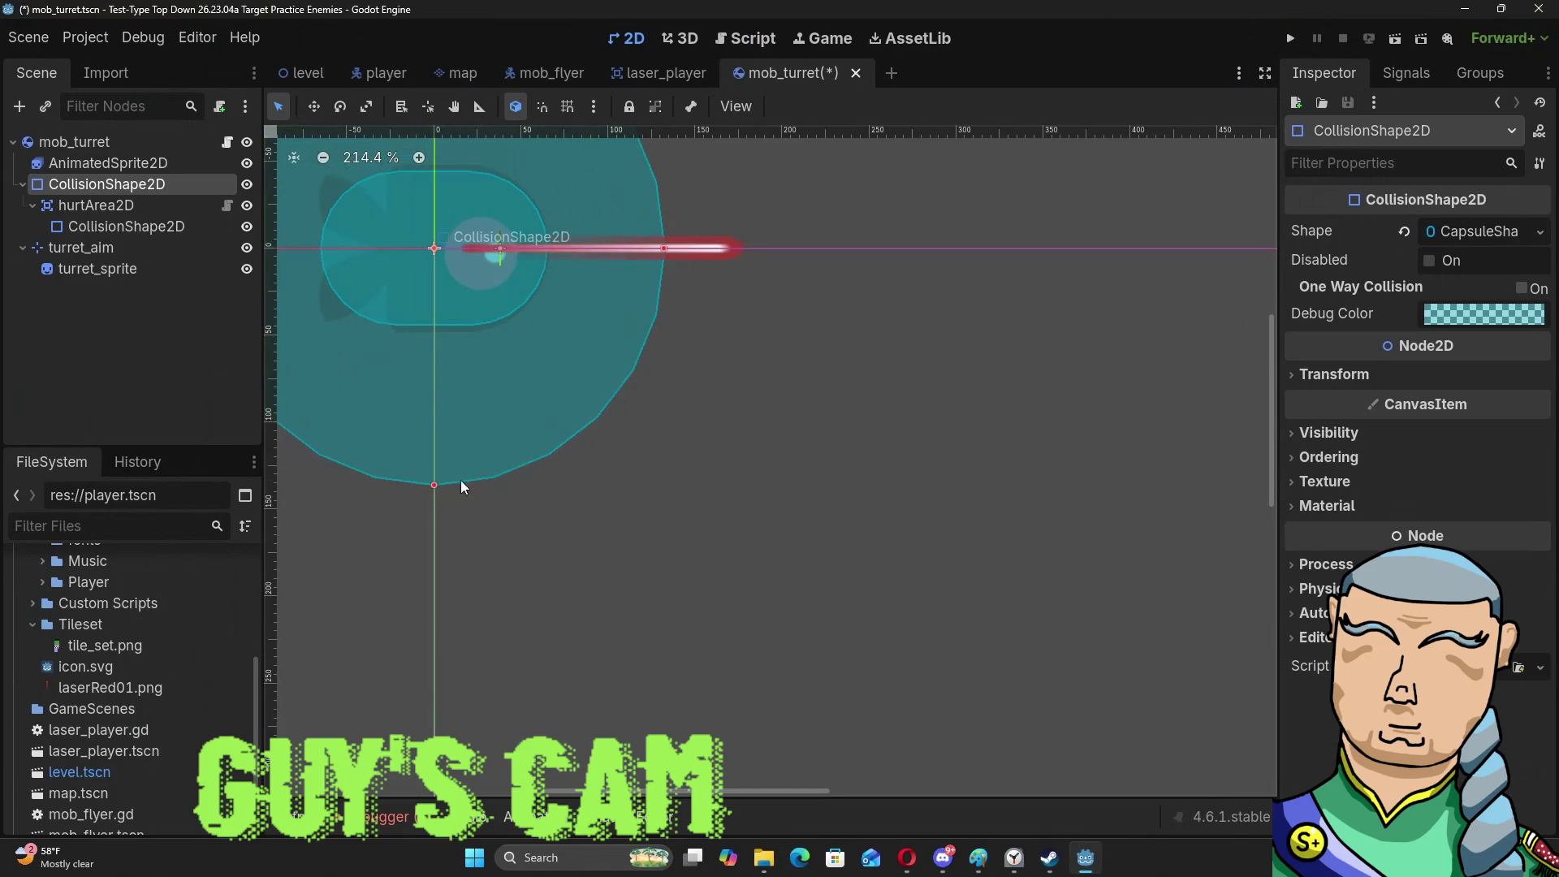
{"action": "mouse_move", "coordinate": [434, 485]}
{"action": "left_mouse_down"}
{"action": "mouse_move", "coordinate": [436, 557]}
{"action": "mouse_move", "coordinate": [463, 617]}
{"action": "mouse_move", "coordinate": [499, 567]}
{"action": "left_mouse_up"}
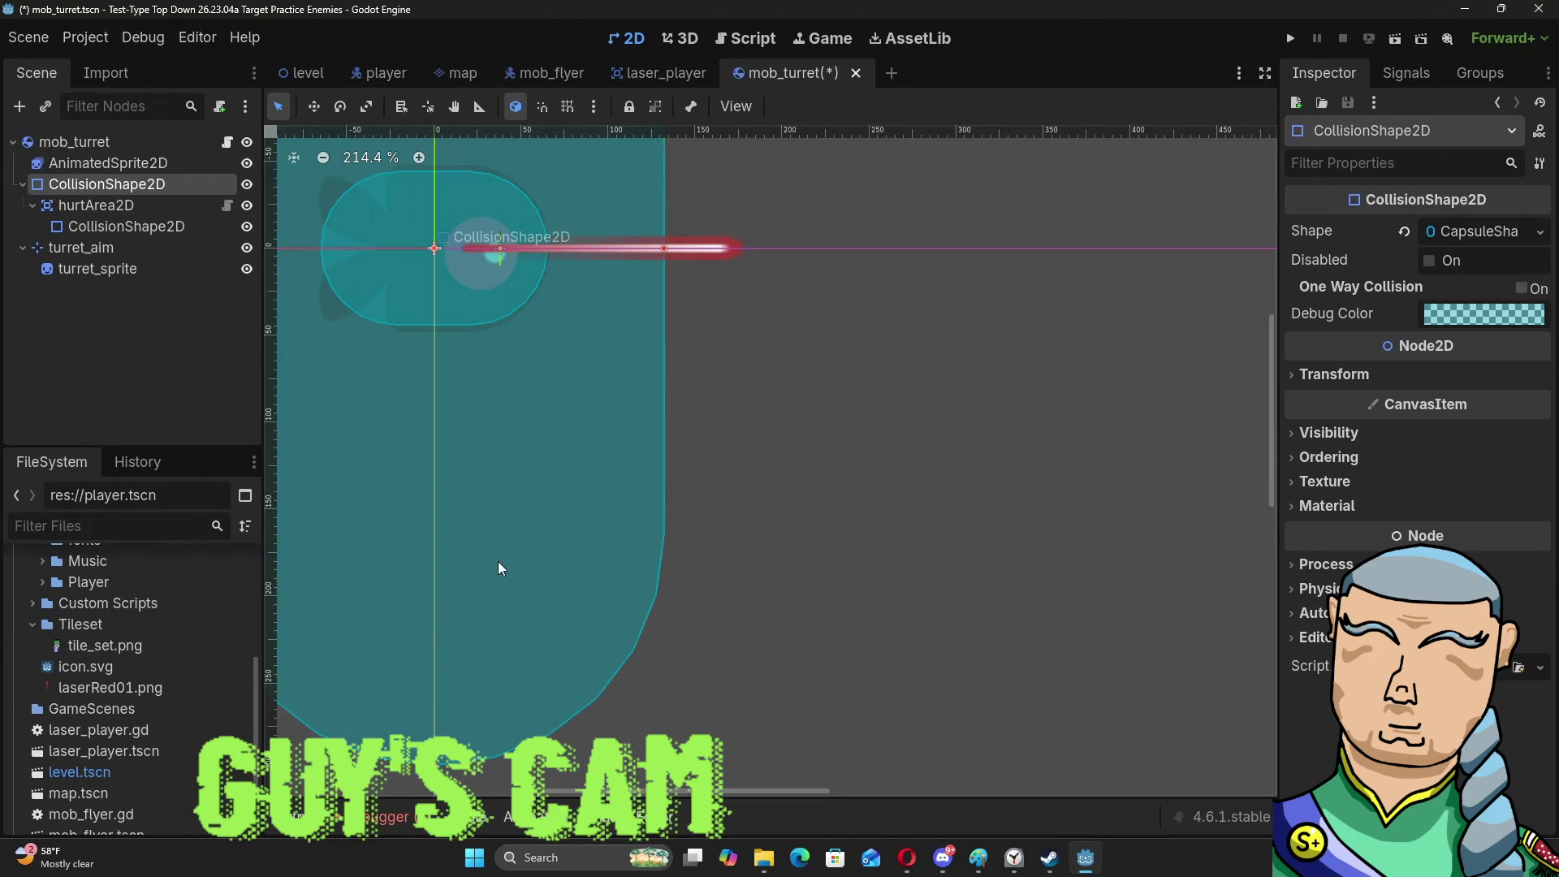
{"action": "scroll", "coordinate": [499, 548], "scroll_direction": "down", "scroll_amount": 2}
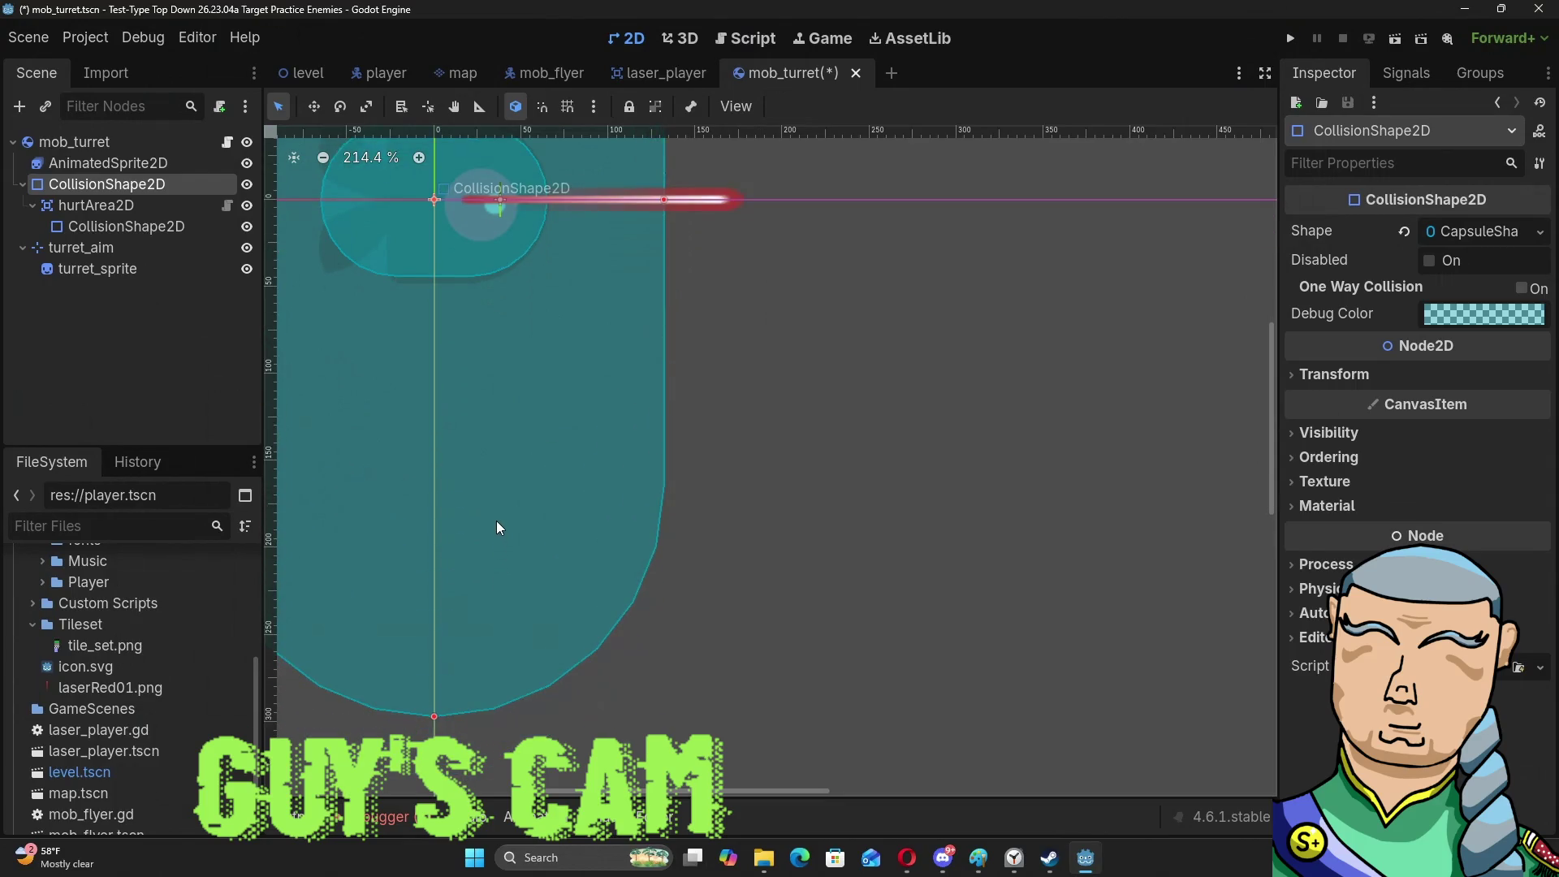
Widen the shape's radius into a large detection circle centred on the turret.
{"action": "left_click", "coordinate": [861, 443]}
{"action": "scroll", "coordinate": [856, 443], "scroll_direction": "up", "scroll_amount": 2}
{"action": "scroll", "coordinate": [847, 449], "scroll_direction": "down", "scroll_amount": 4}
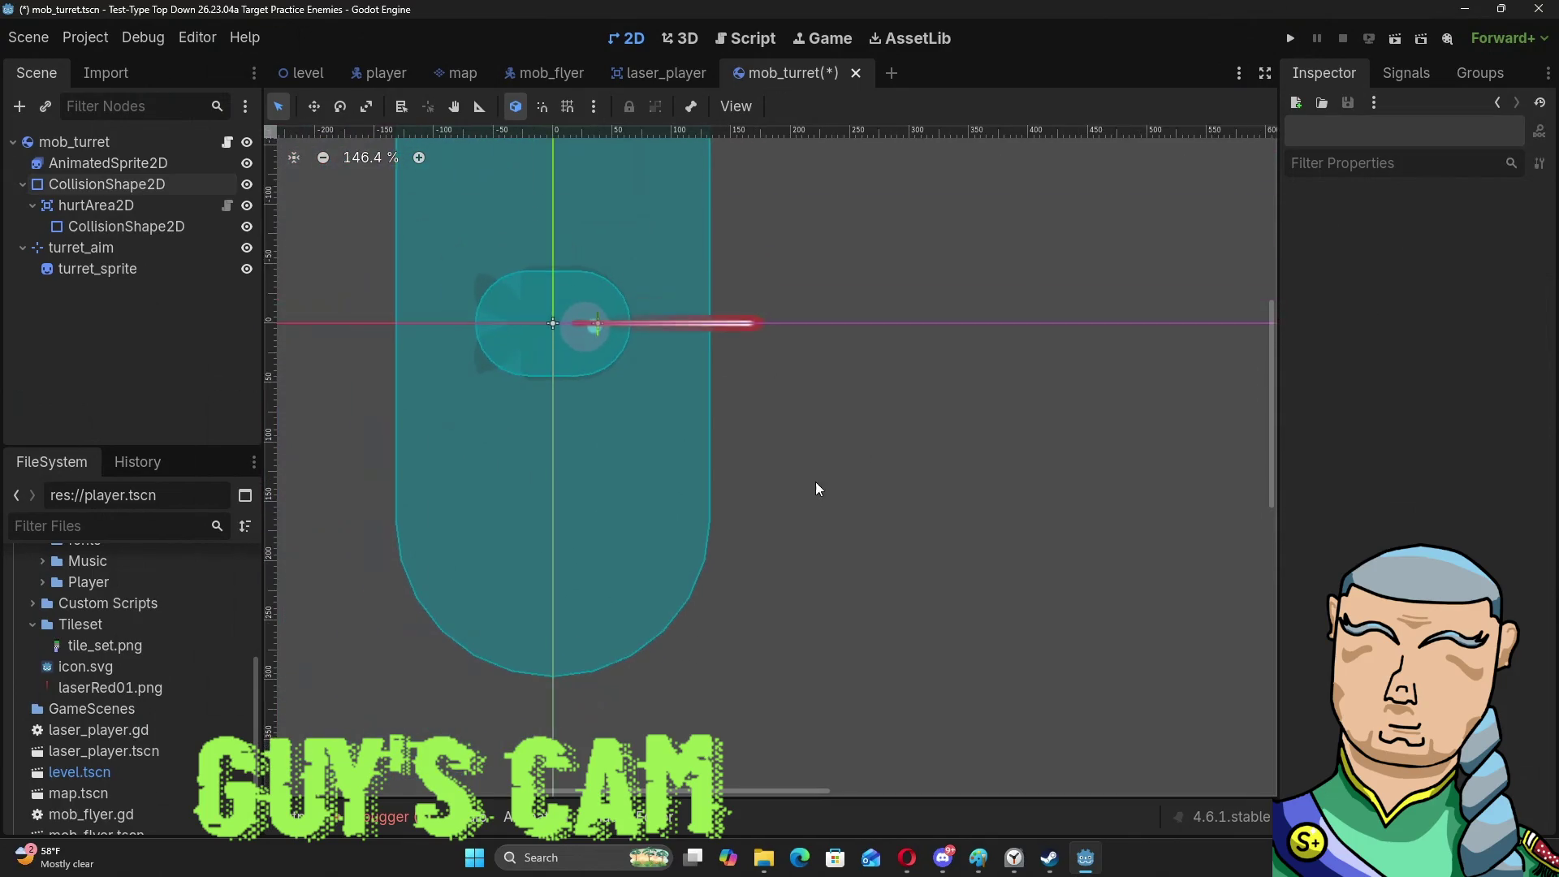
{"action": "scroll", "coordinate": [817, 486], "scroll_direction": "down", "scroll_amount": 6}
{"action": "scroll", "coordinate": [800, 350], "scroll_direction": "down", "scroll_amount": 2}
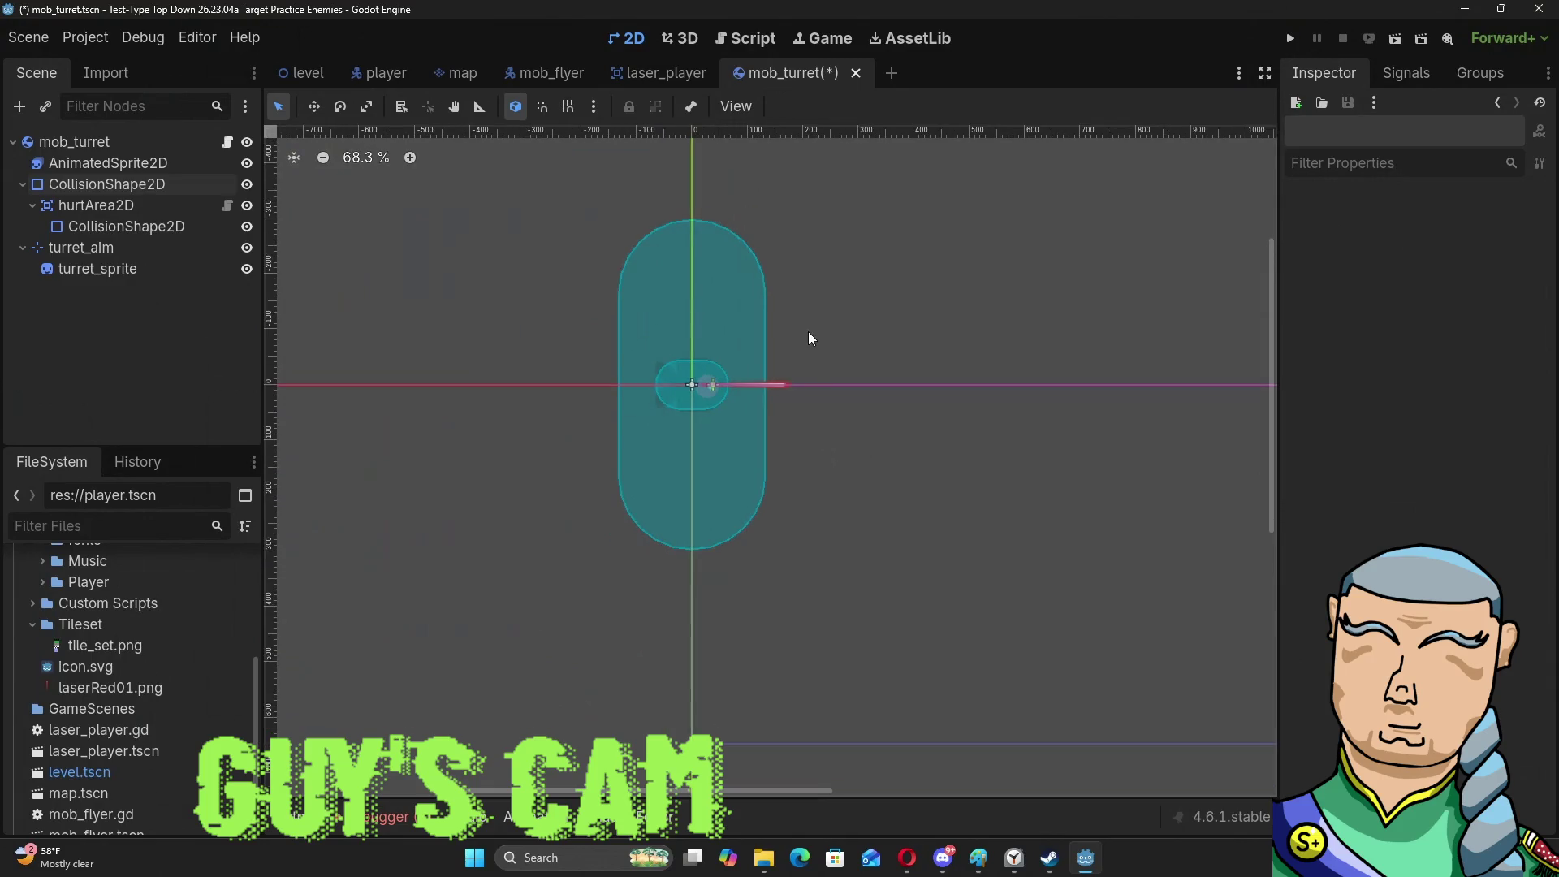
{"action": "left_click", "coordinate": [685, 299]}
{"action": "left_click_drag", "start_coordinate": [768, 384], "coordinate": [937, 396]}
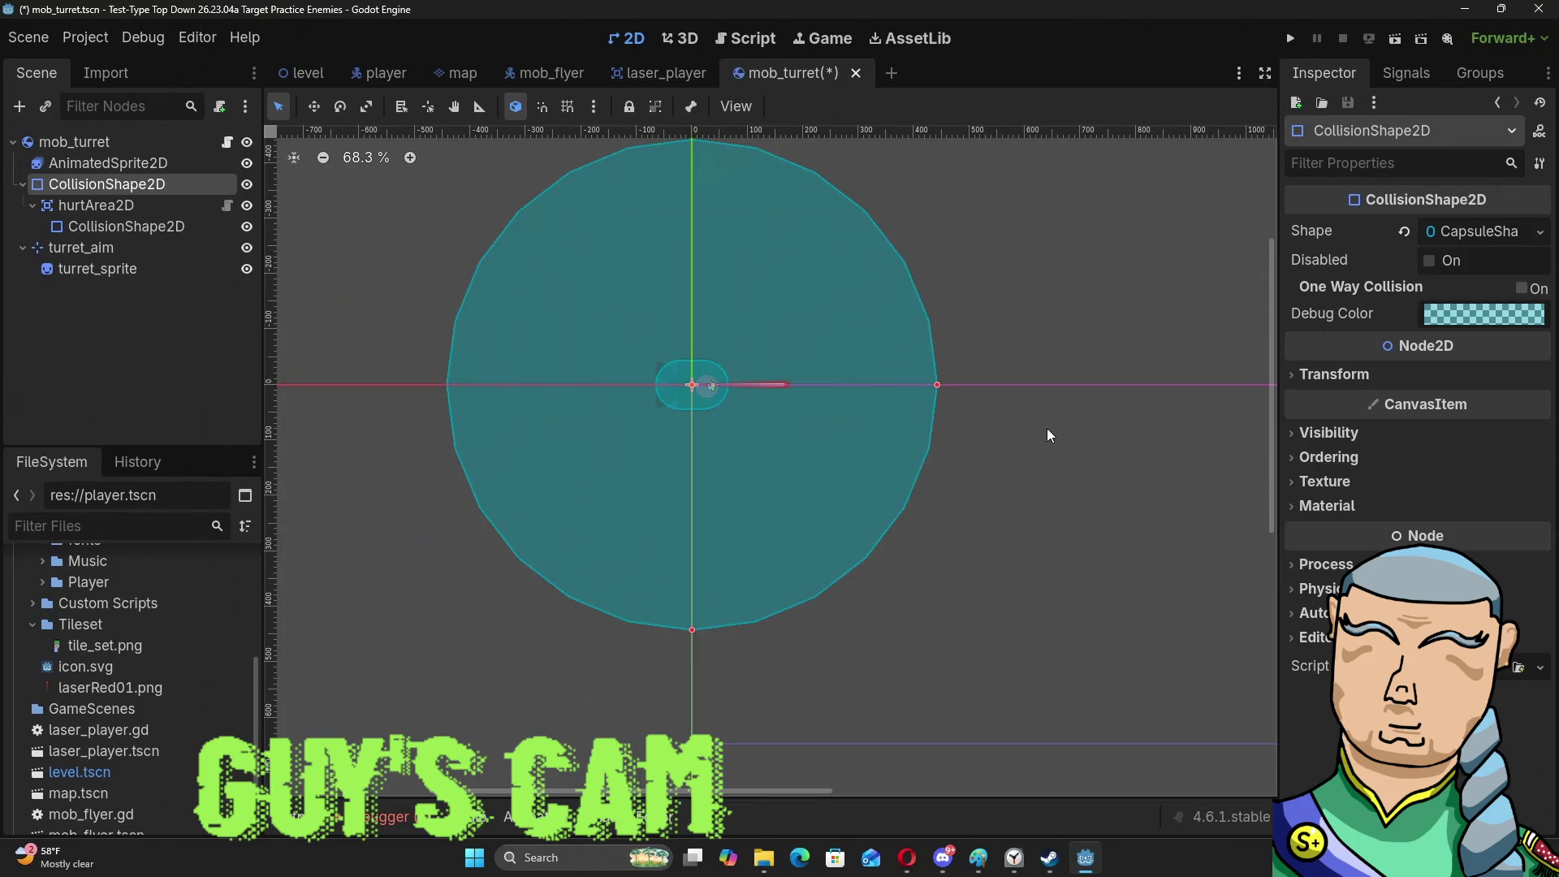
{"action": "left_click_drag", "start_coordinate": [937, 384], "coordinate": [1172, 380]}
{"action": "left_click", "coordinate": [1206, 300]}
{"action": "left_click", "coordinate": [1120, 284]}
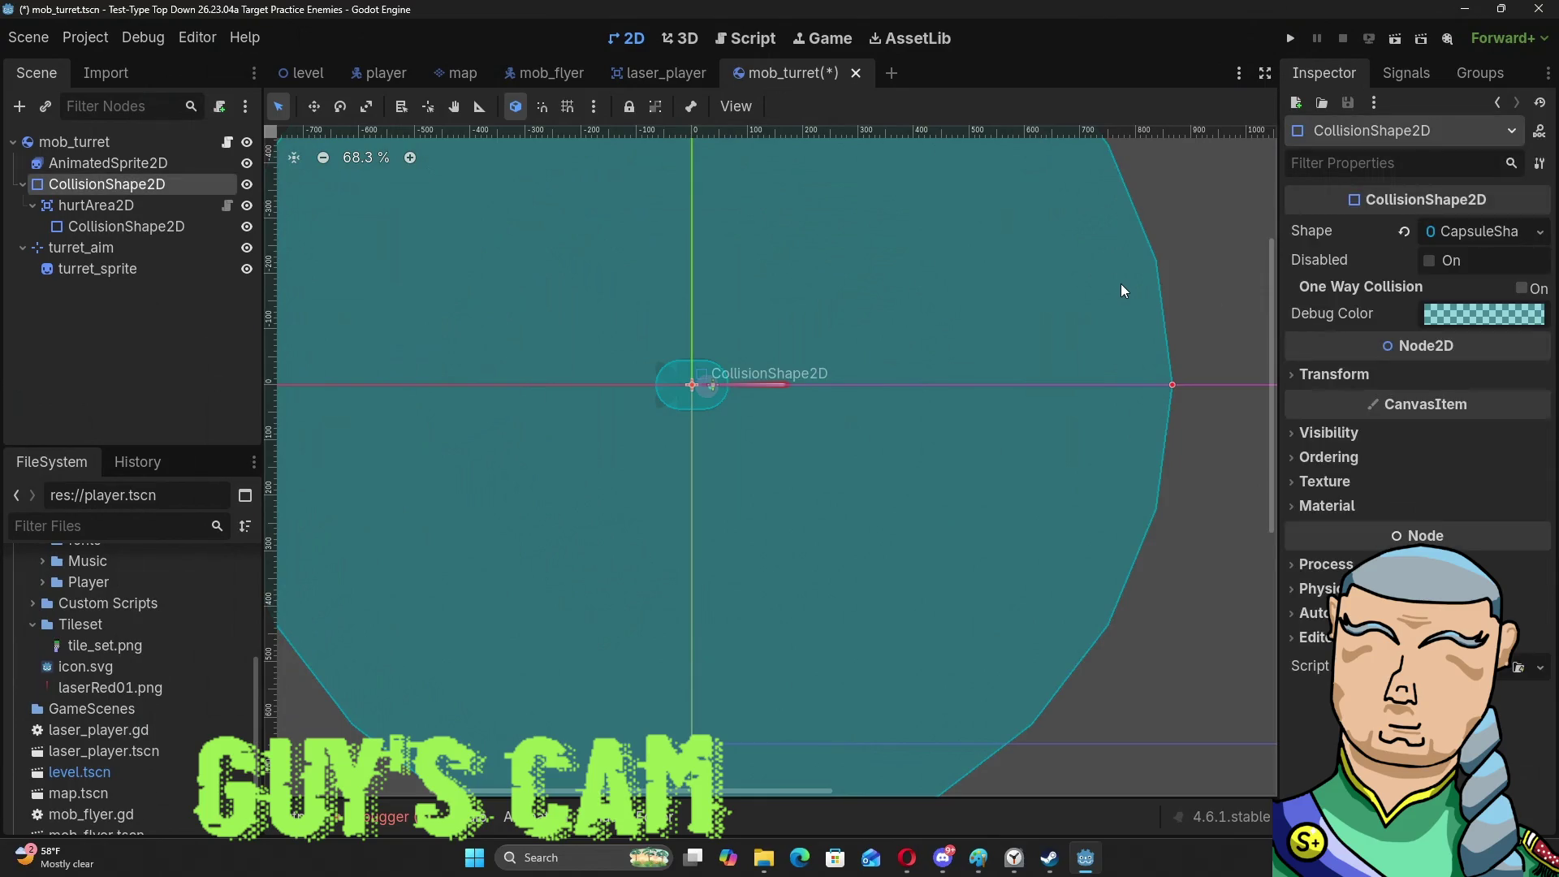
{"action": "double_click", "coordinate": [173, 179]}
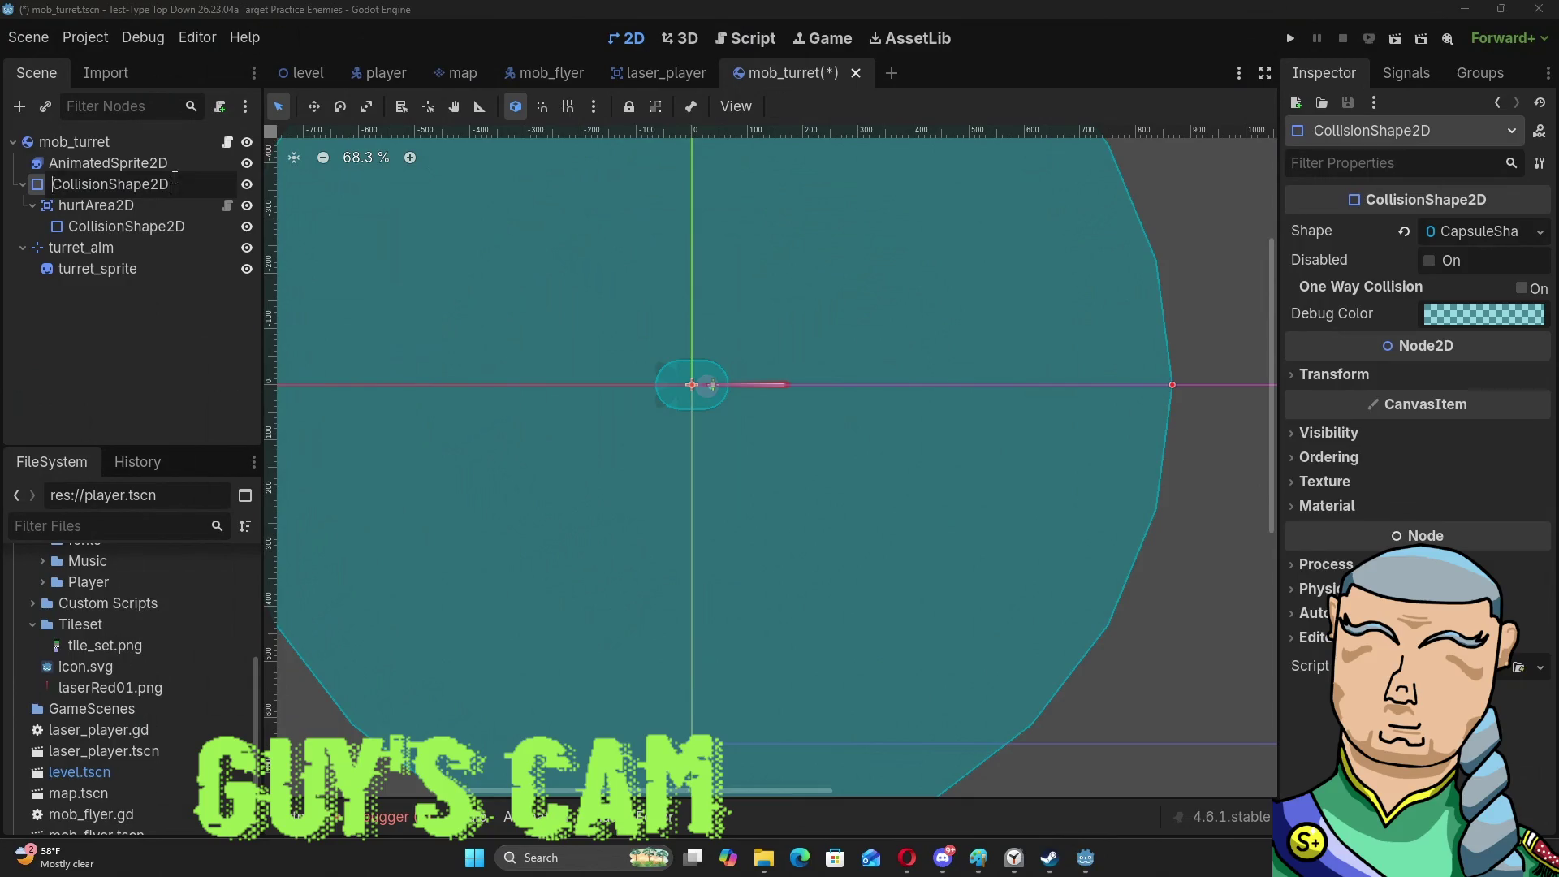
Rename the collision shape node to Visual_Area, view its signals, and go back to mob_turret.gd.
{"action": "double_click", "coordinate": [174, 178]}
{"action": "type", "text": "Visual_A"}
{"action": "type", "text": "rea"}
{"action": "key", "text": "Return"}
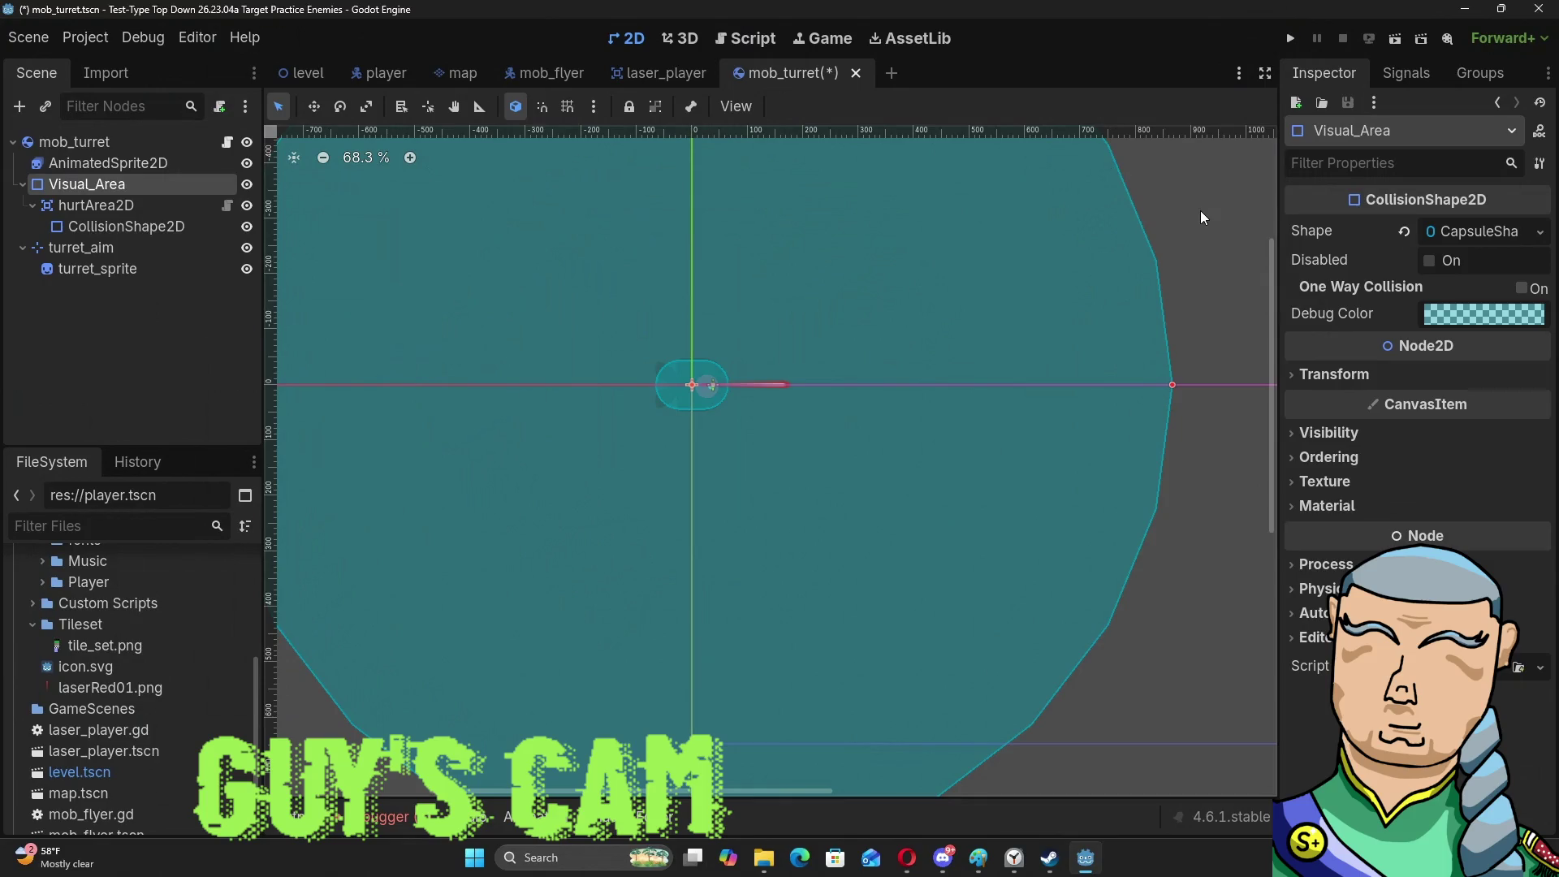
{"action": "left_click", "coordinate": [1429, 72]}
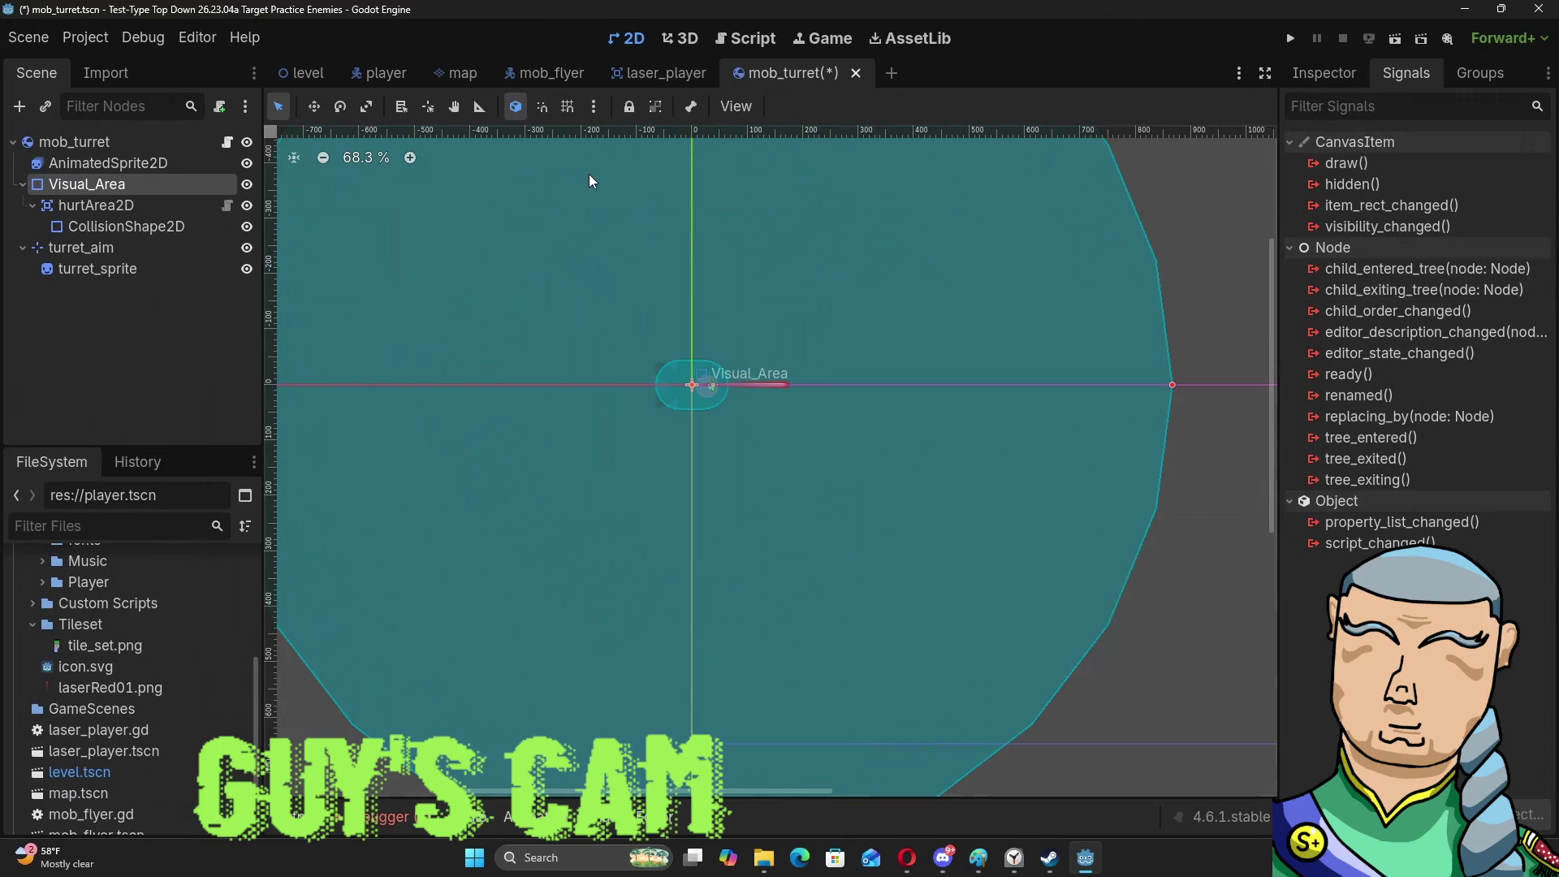
{"action": "left_click", "coordinate": [757, 43]}
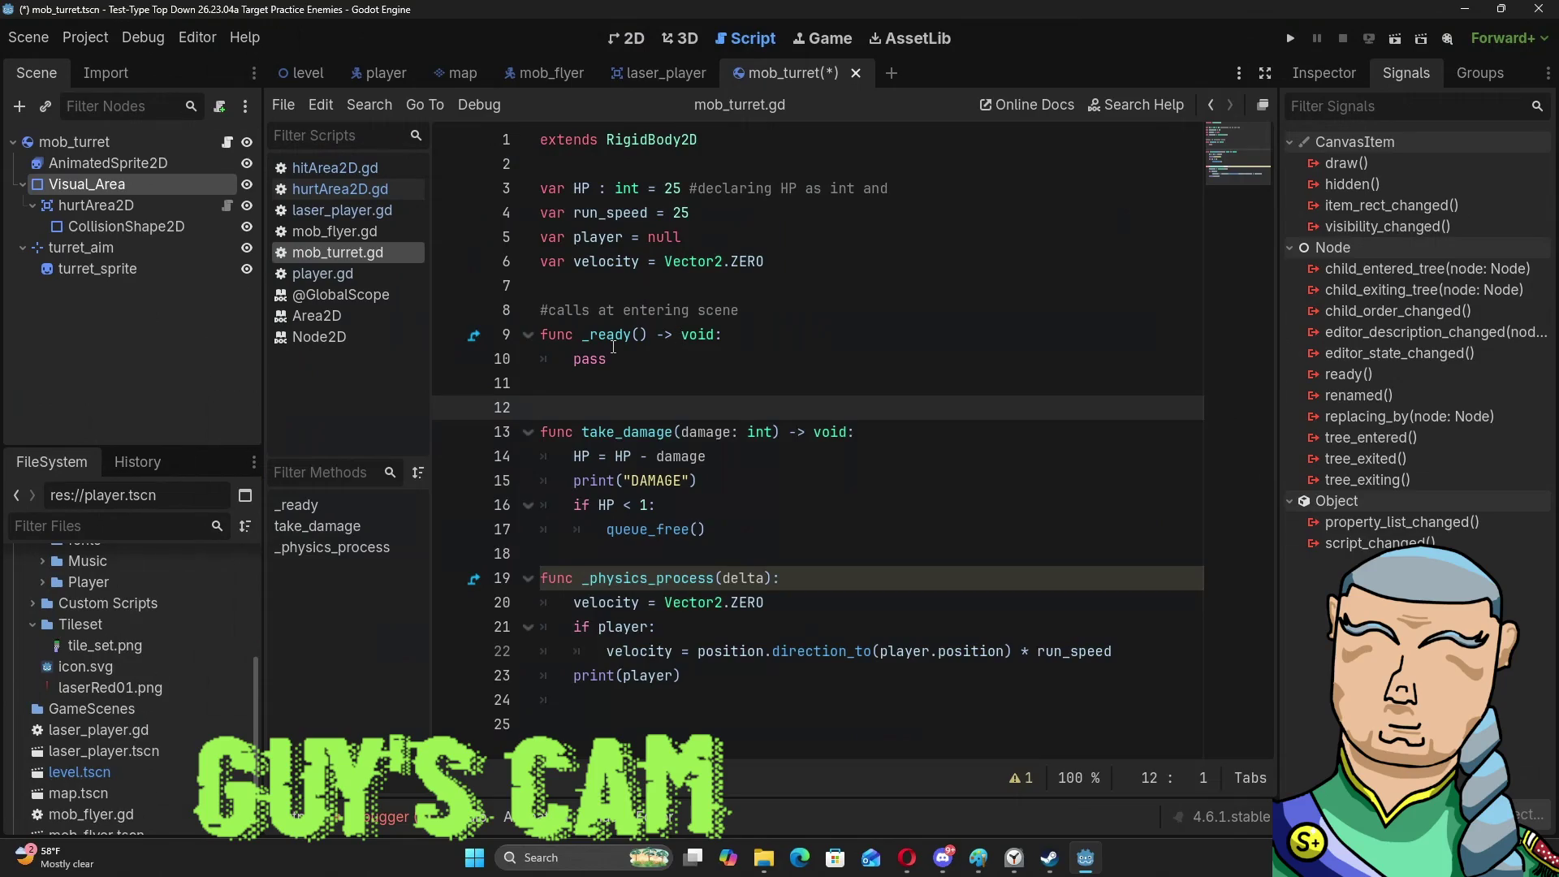
Add a _on_DetectRadius_body_entered(body) handler that sets player to body.
{"action": "mouse_move", "coordinate": [613, 346]}
{"action": "key", "text": "Up"}
{"action": "key", "text": "Up"}
{"action": "key", "text": "Up"}
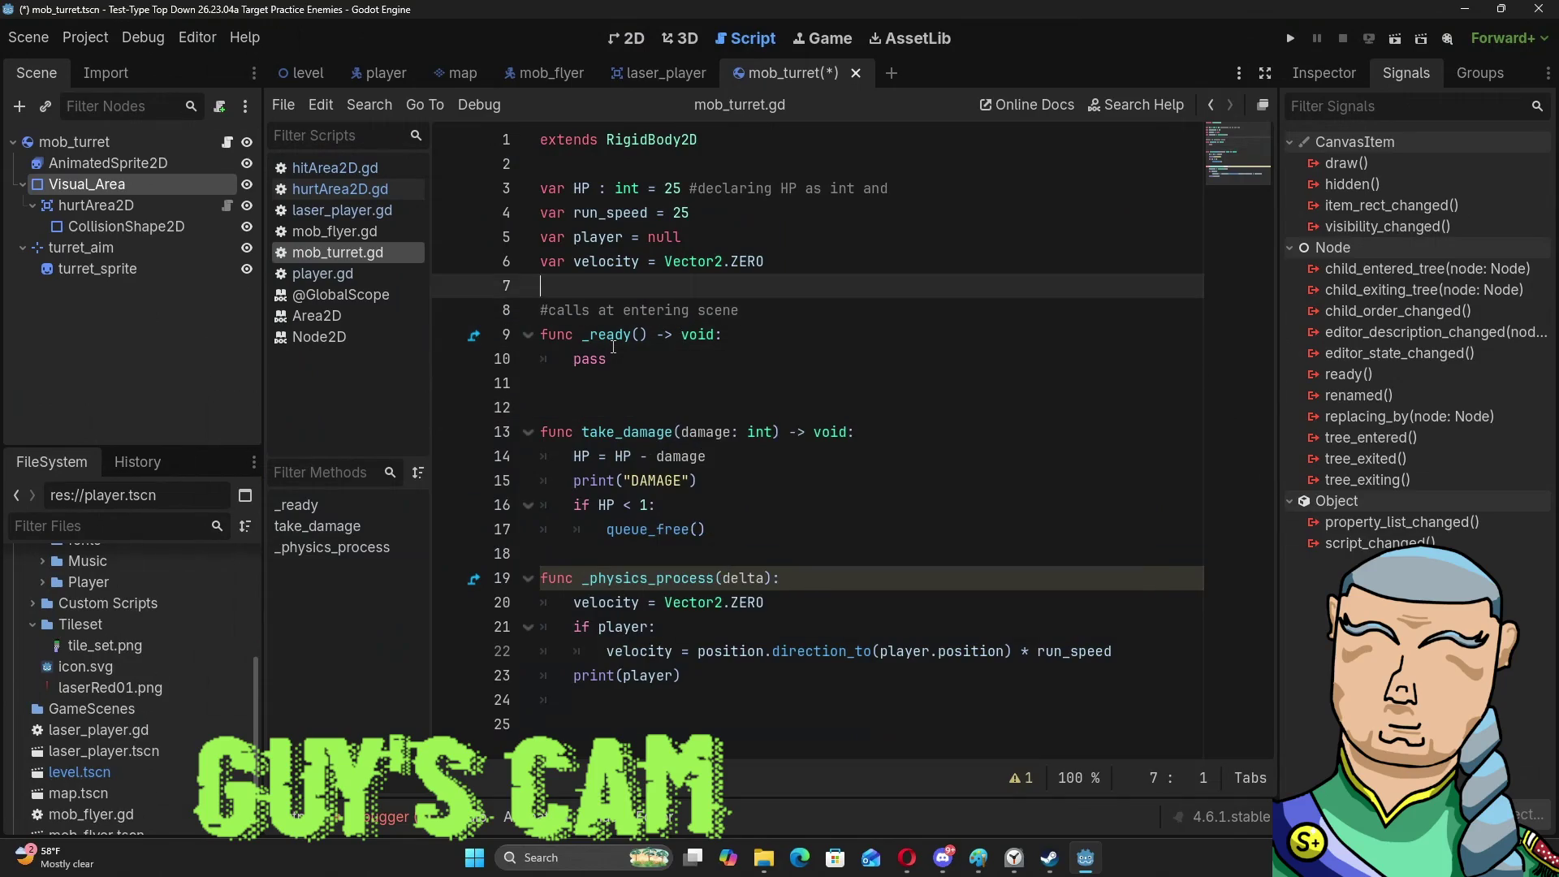
{"action": "key", "text": "Return"}
{"action": "key", "text": "Return"}
{"action": "key", "text": "Return"}
{"action": "key", "text": "Up"}
{"action": "key", "text": "Up"}
{"action": "type", "text": "func"}
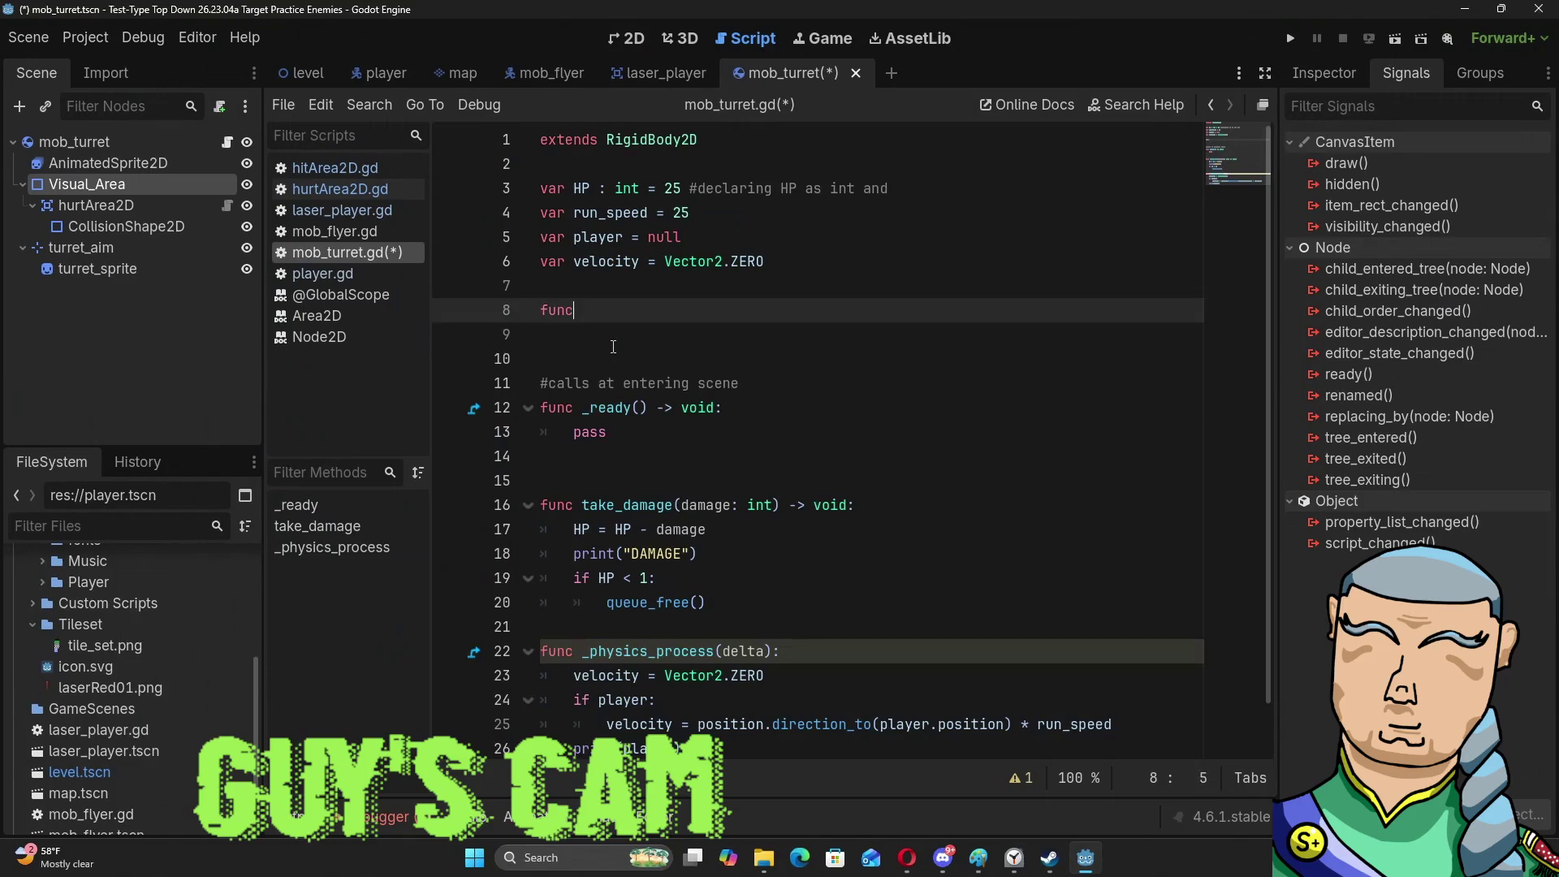
{"action": "type", "text": " _on_"}
{"action": "type", "text": "Det"}
{"action": "type", "text": "ect"}
{"action": "key", "text": "BackSpace"}
{"action": "type", "text": "Radius_body_entered"}
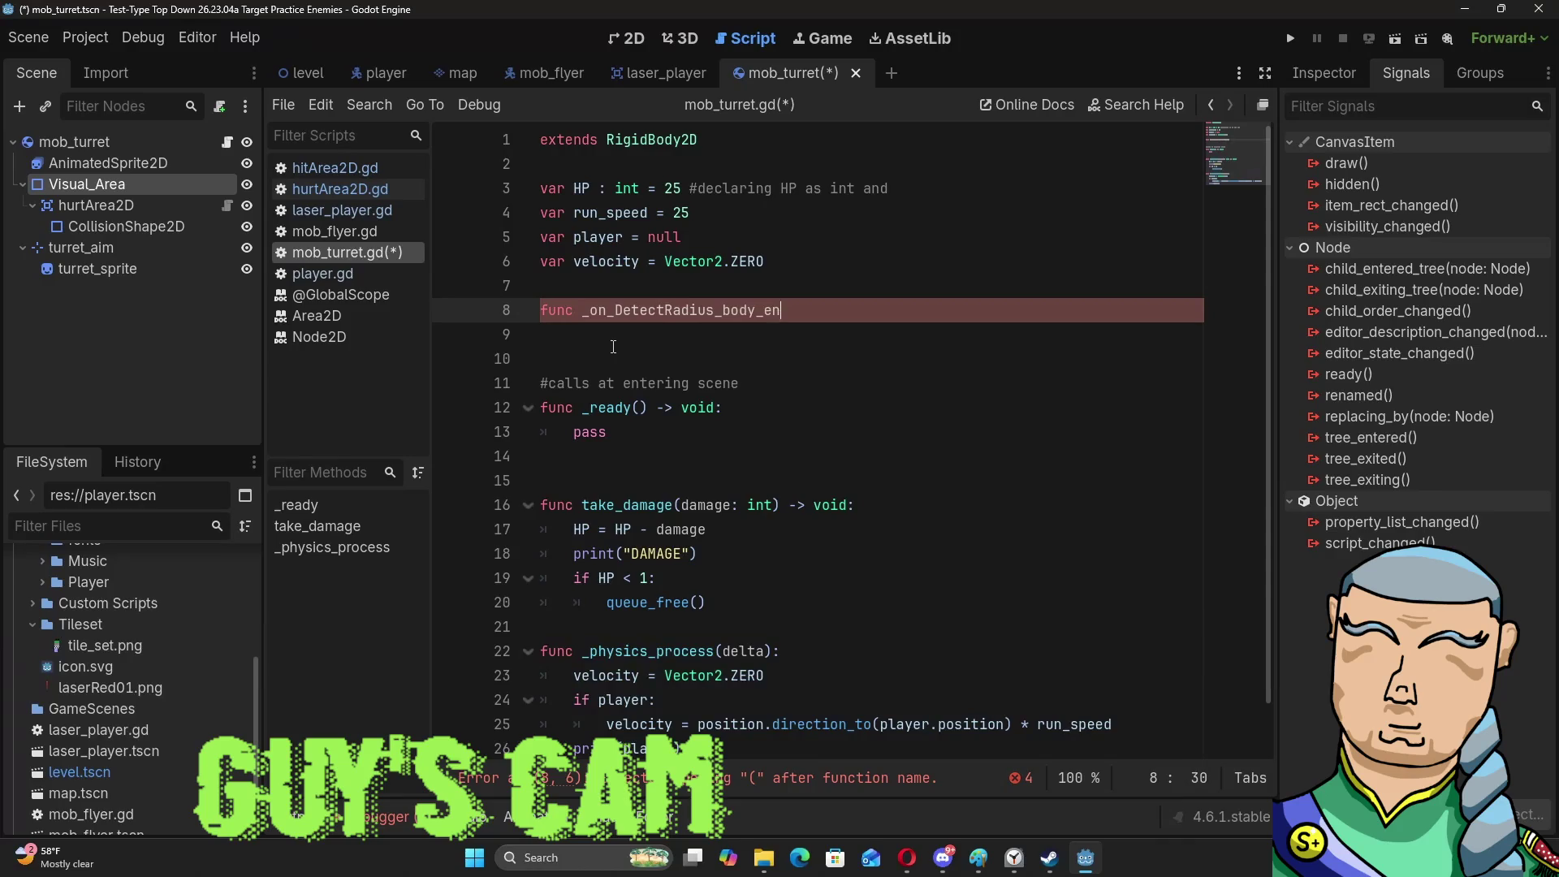
{"action": "type", "text": "(body):"}
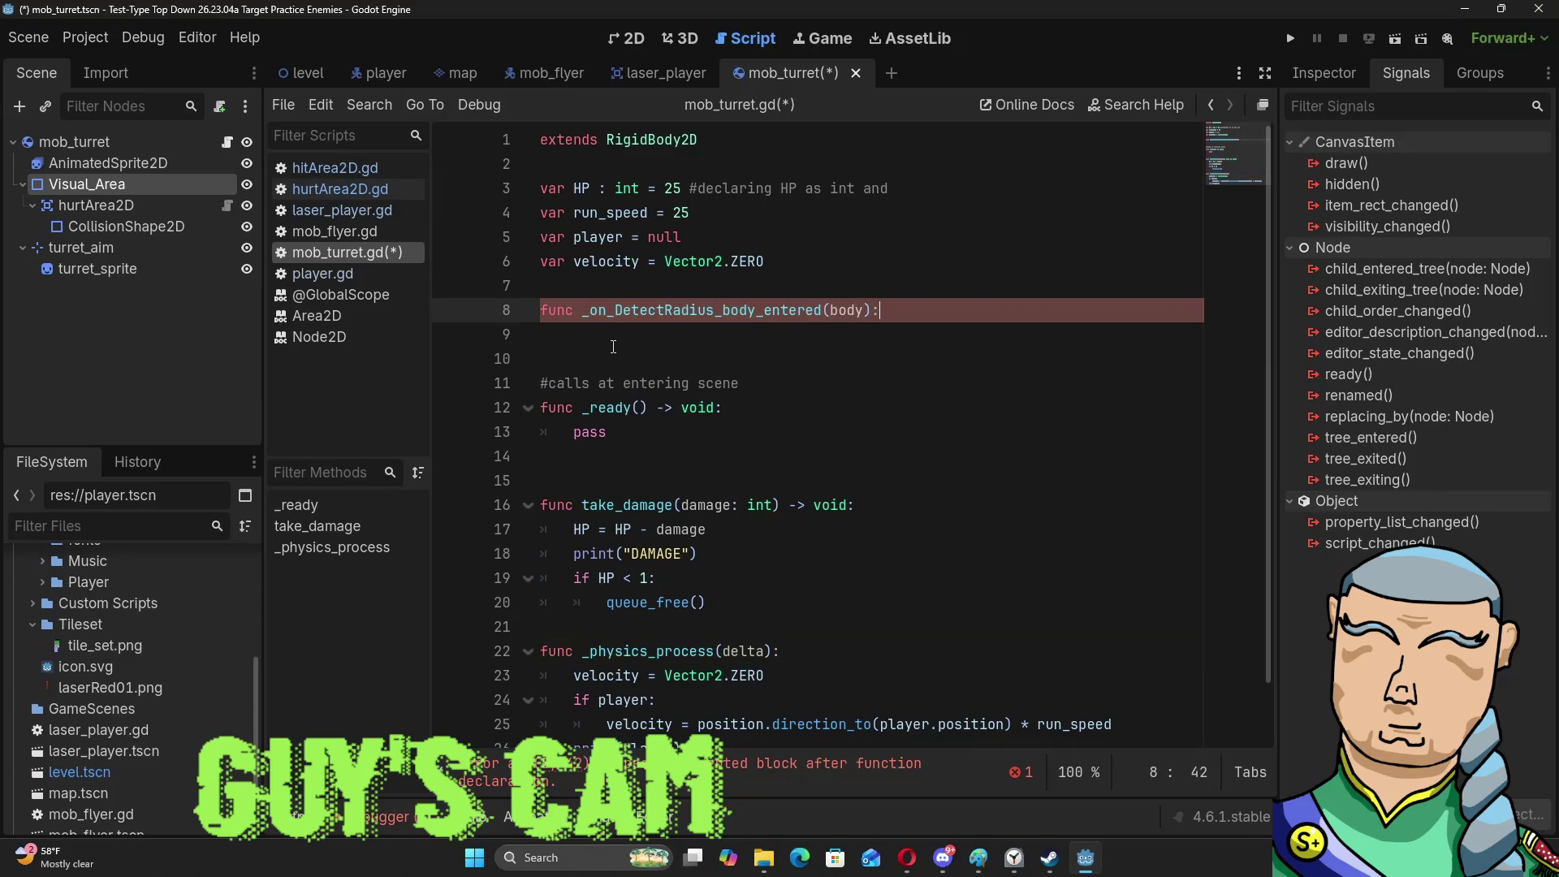
{"action": "key", "text": "Return"}
{"action": "type", "text": "player"}
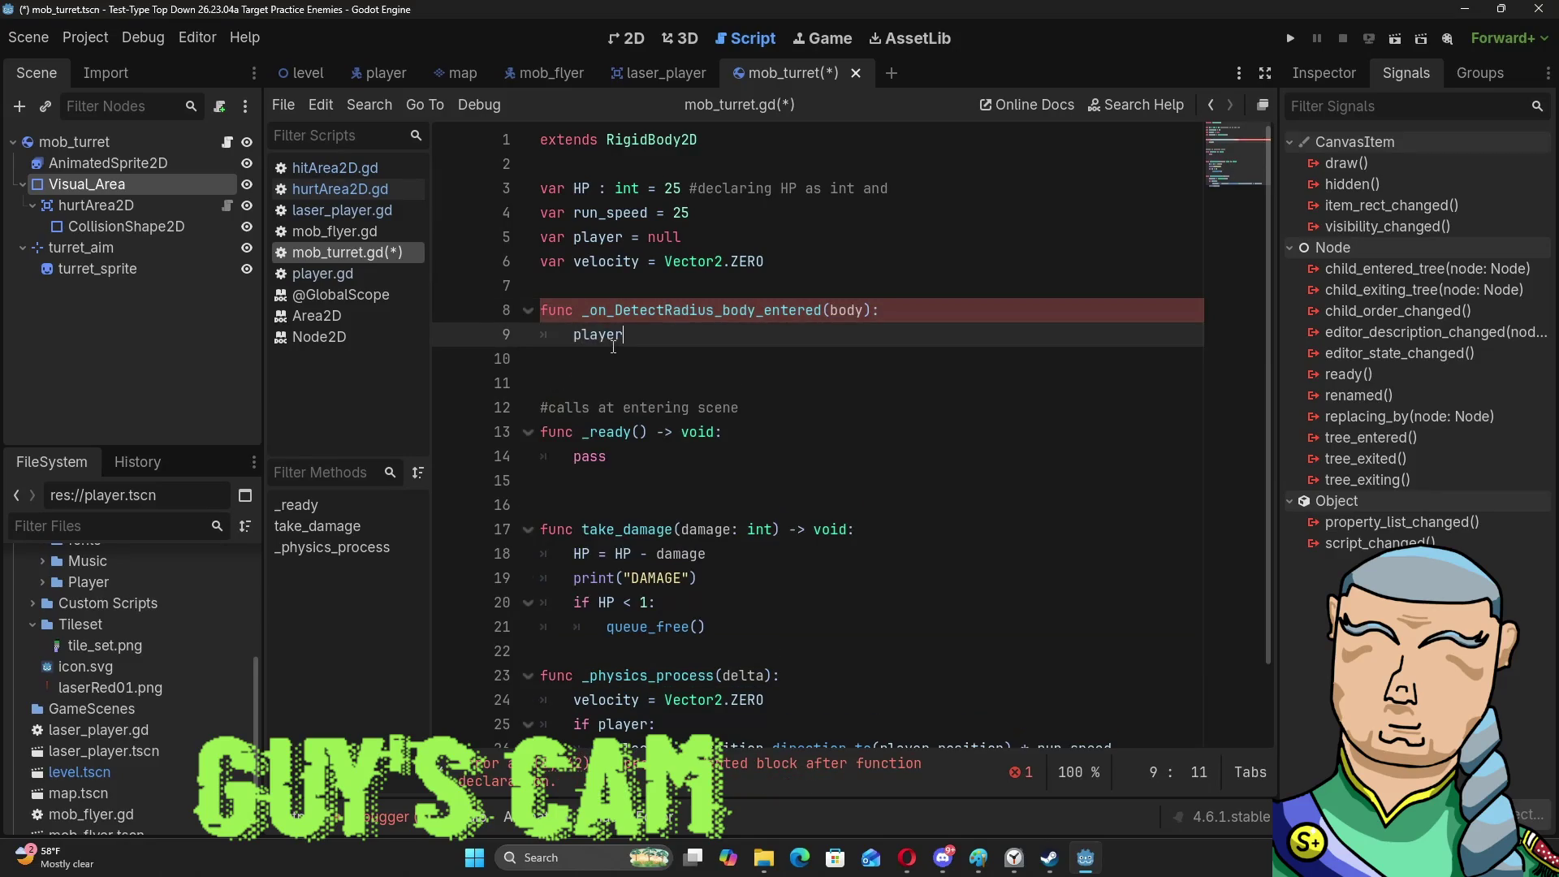
{"action": "key", "text": "Escape"}
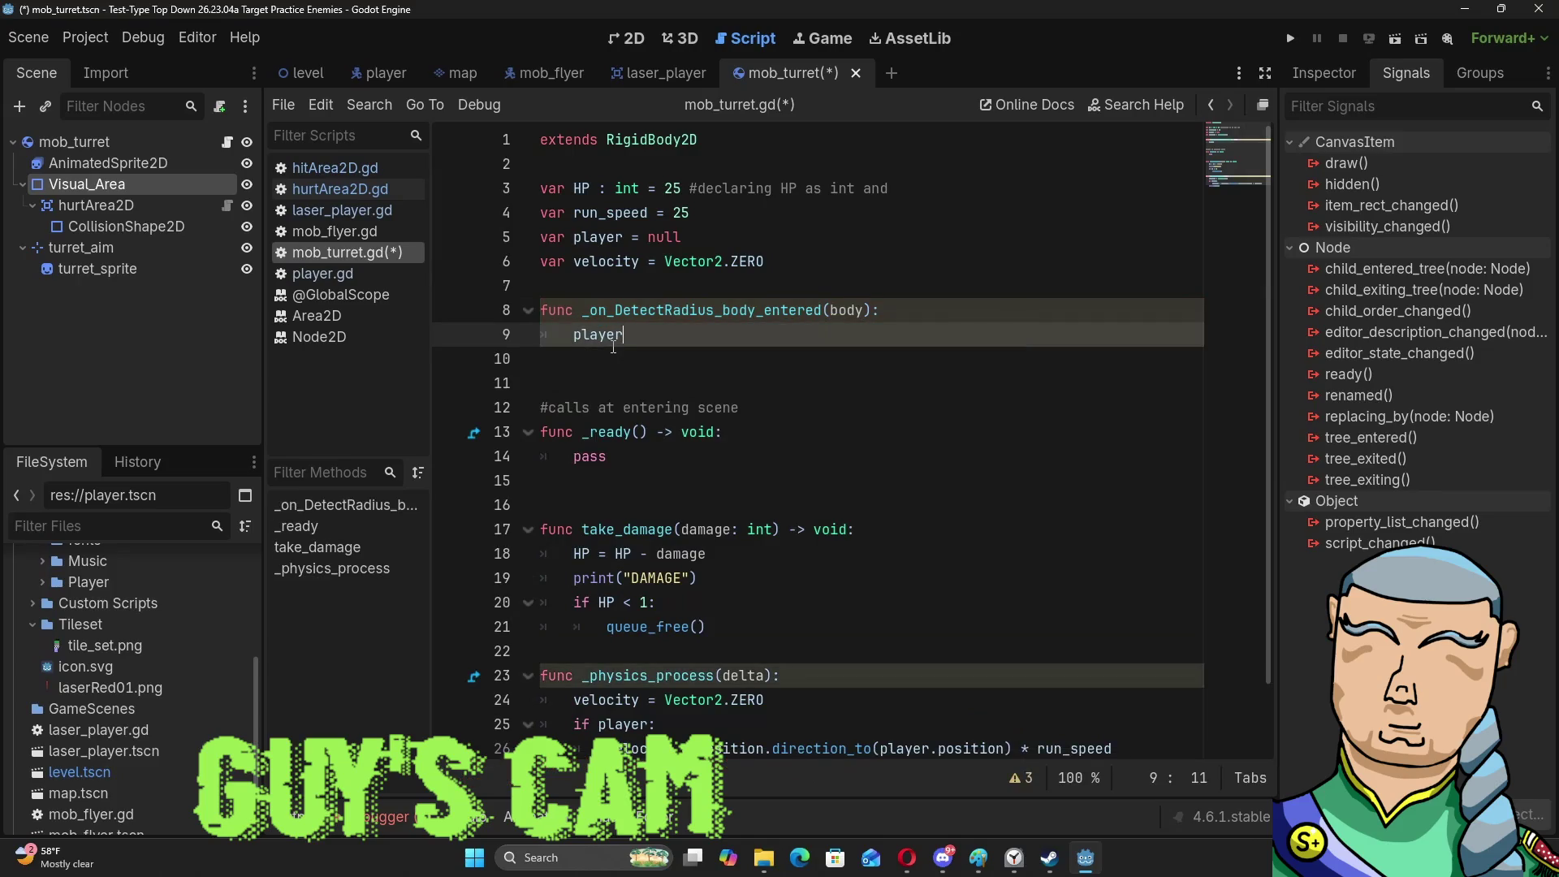
{"action": "type", "text": " = body"}
{"action": "key", "text": "Escape"}
{"action": "key", "text": "Down"}
Add a _on_DetectRadius_body_exited(body) handler setting player = null, then save and run.
{"action": "key", "text": "Return"}
{"action": "type", "text": "Func"}
{"action": "key", "text": "Return"}
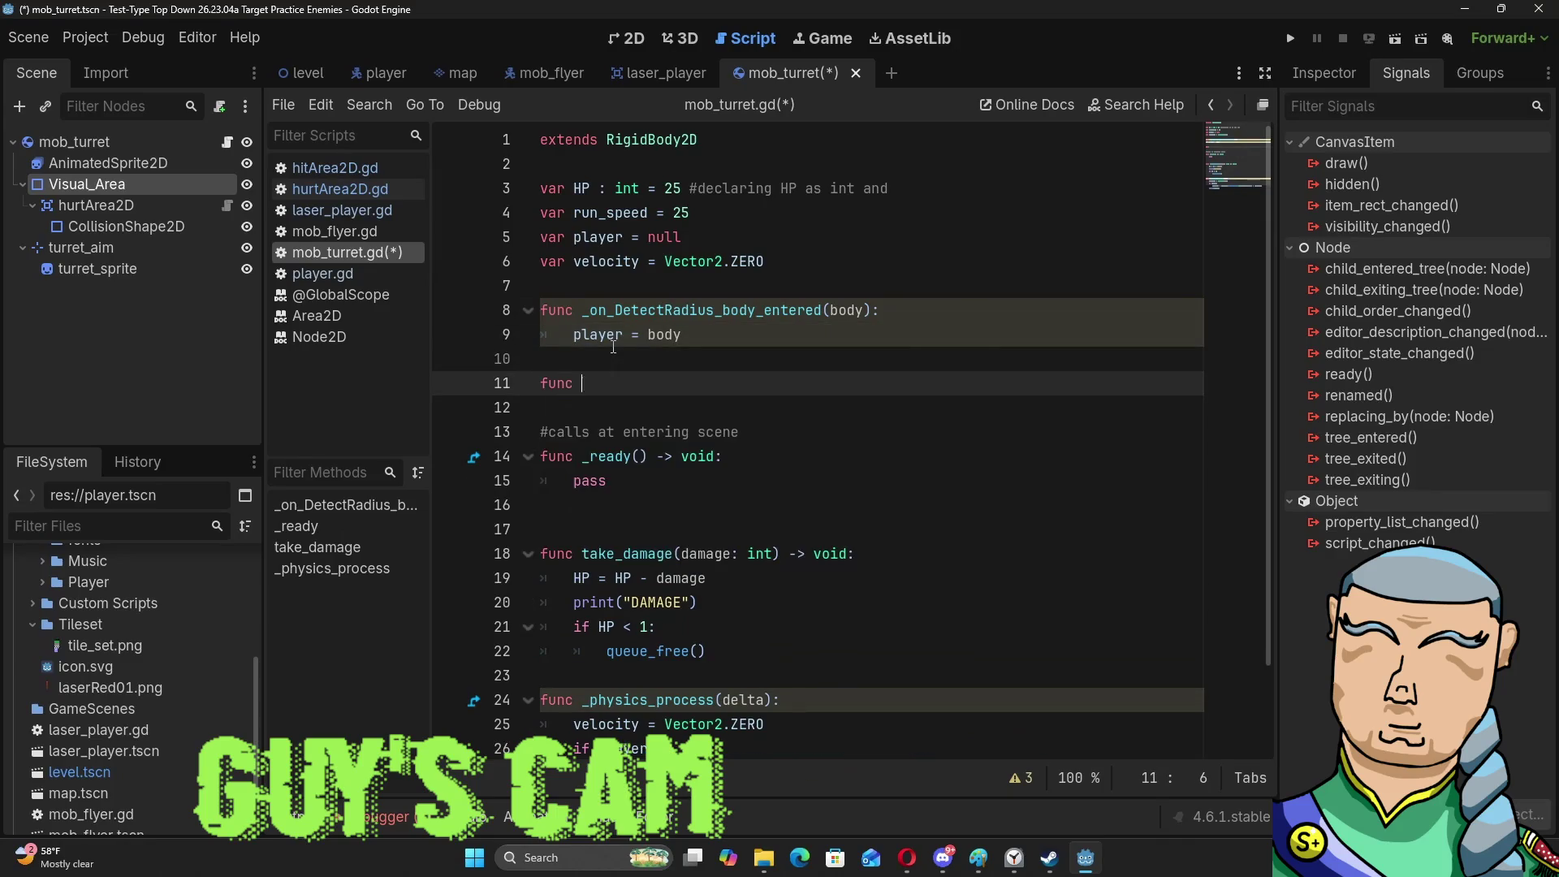
{"action": "type", "text": "_on"}
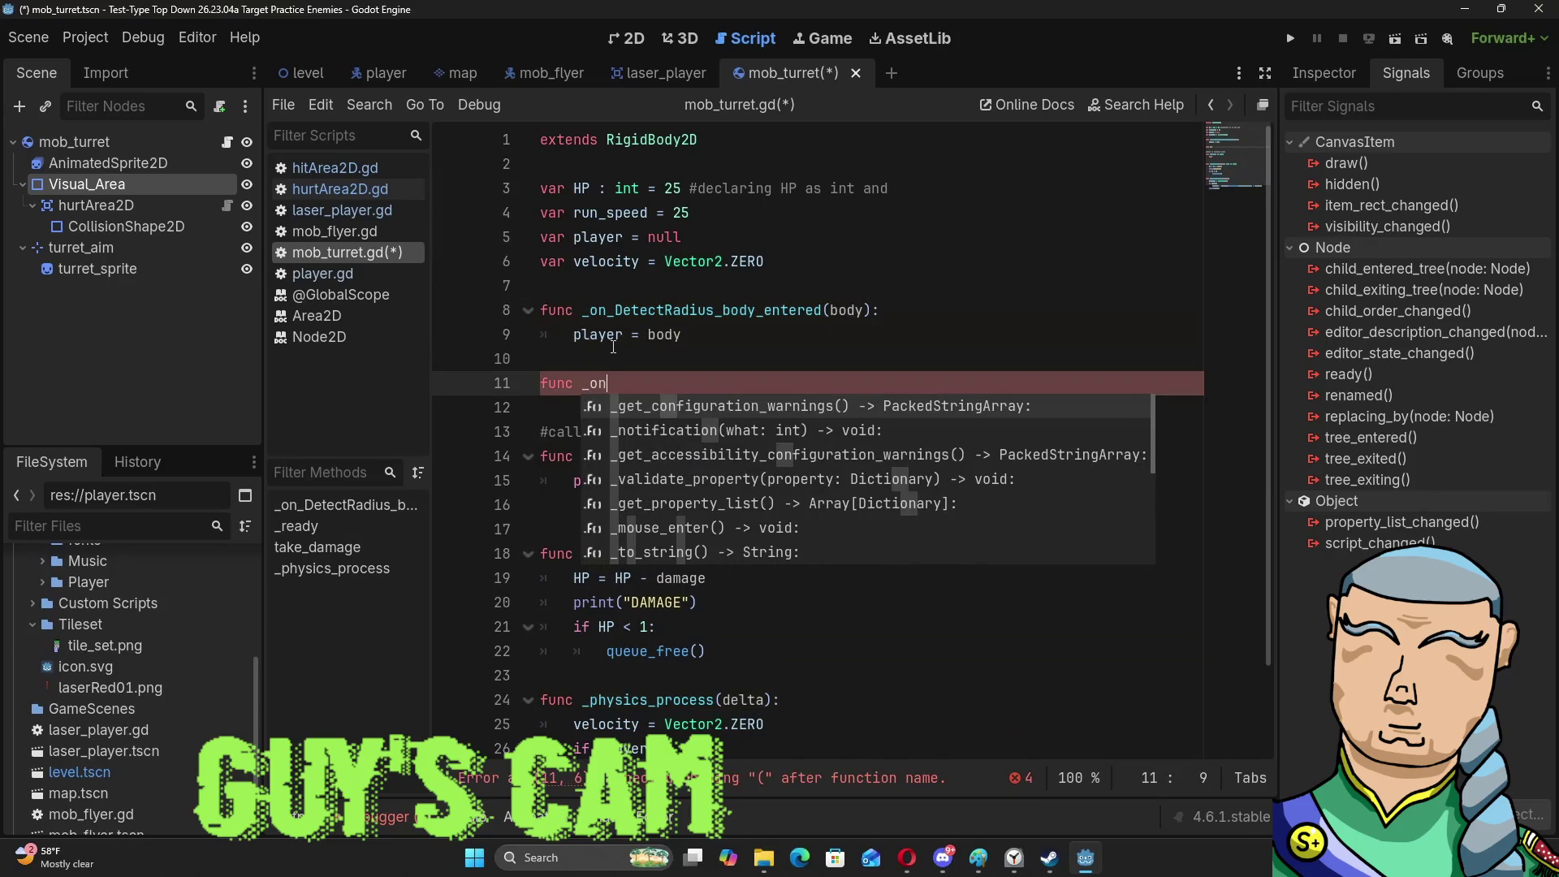
{"action": "type", "text": "Detect"}
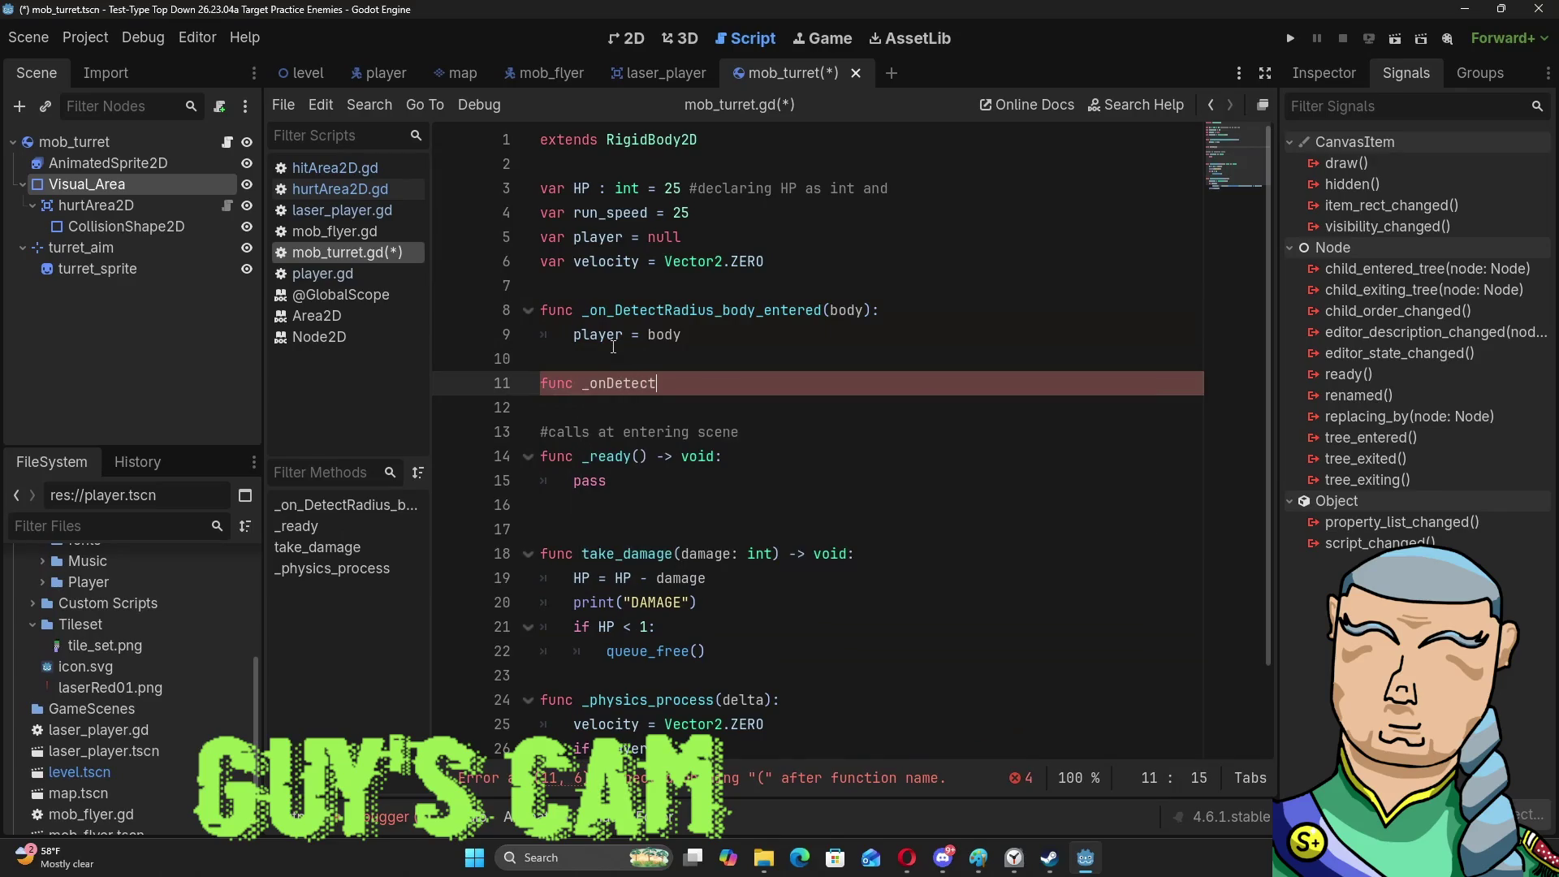
{"action": "key", "text": "BackSpace"}
{"action": "key", "text": "BackSpace"}
{"action": "key", "text": "BackSpace"}
{"action": "type", "text": "_DetectR"}
{"action": "type", "text": "adius_"}
{"action": "type", "text": "B"}
{"action": "key", "text": "BackSpace"}
{"action": "type", "text": "body_exited(body)"}
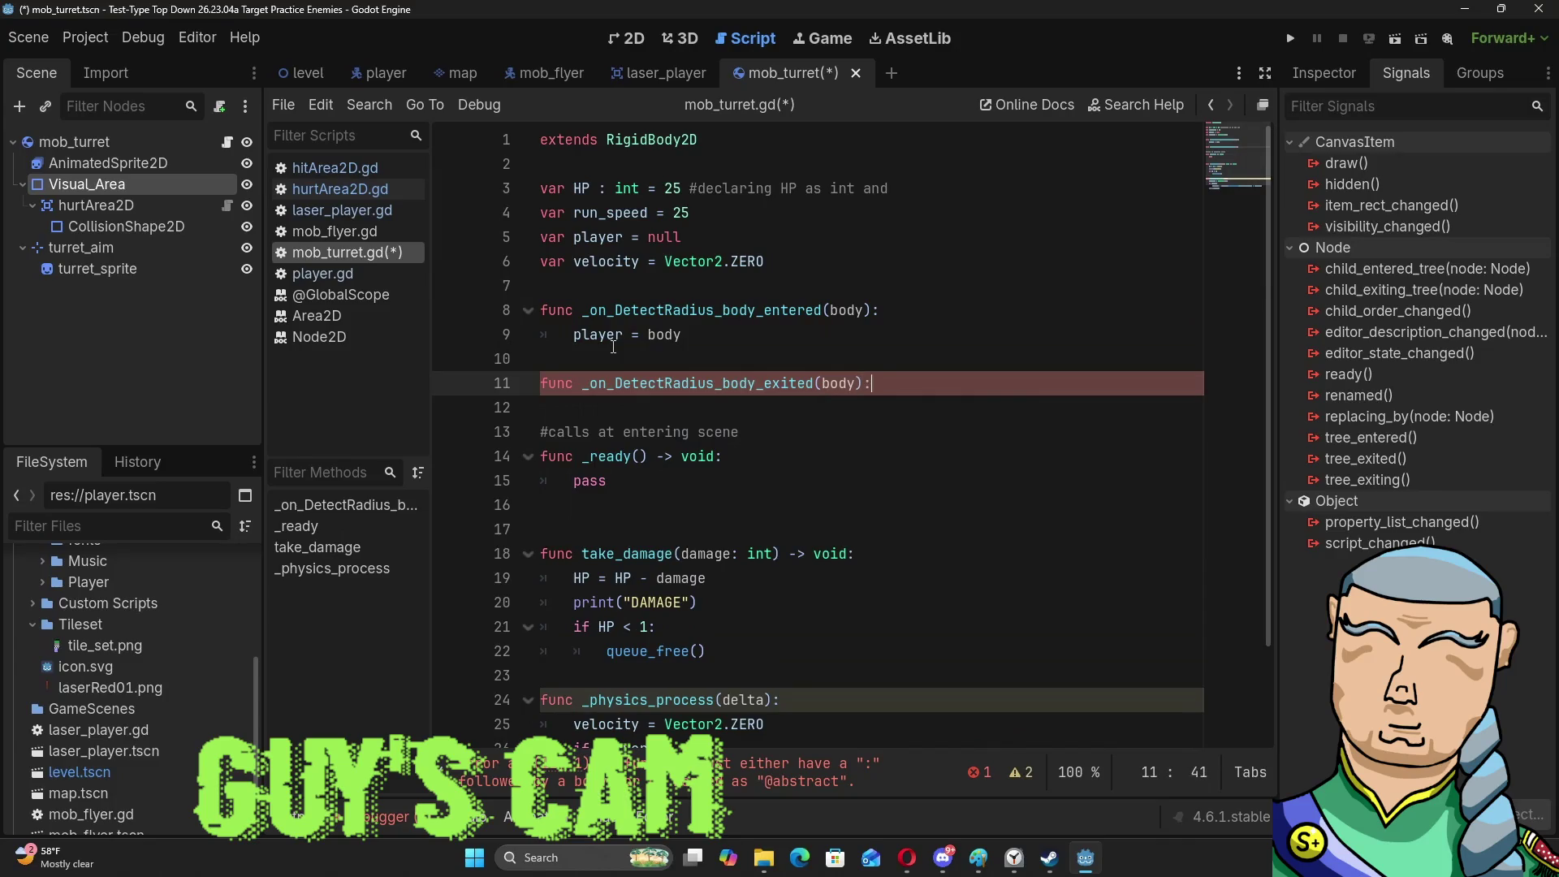
{"action": "type", "text": ":"}
{"action": "key", "text": "Return"}
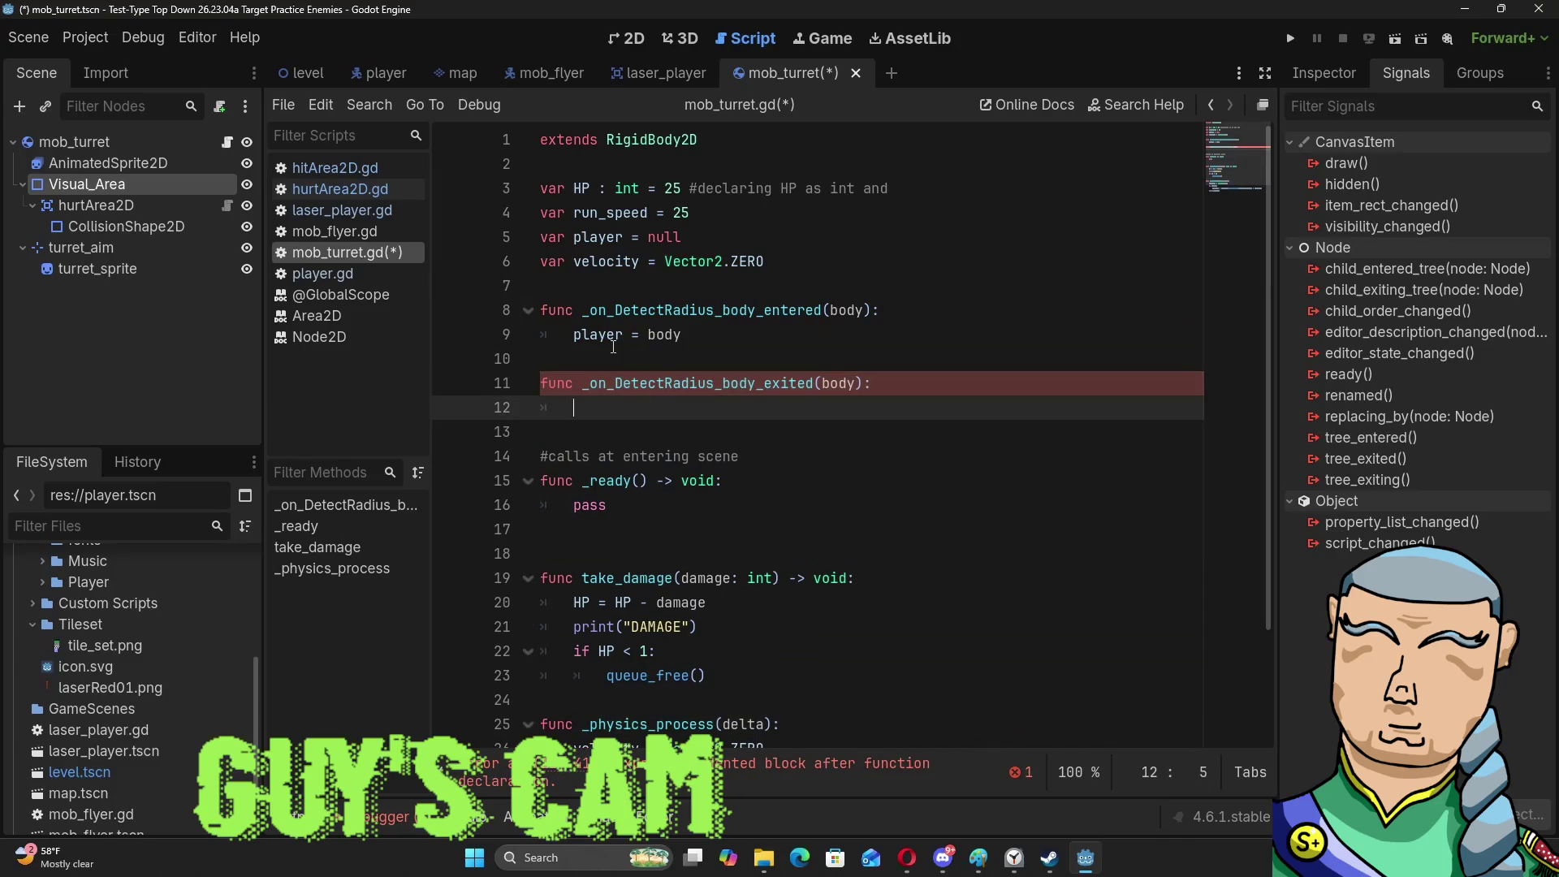
{"action": "type", "text": "player = null"}
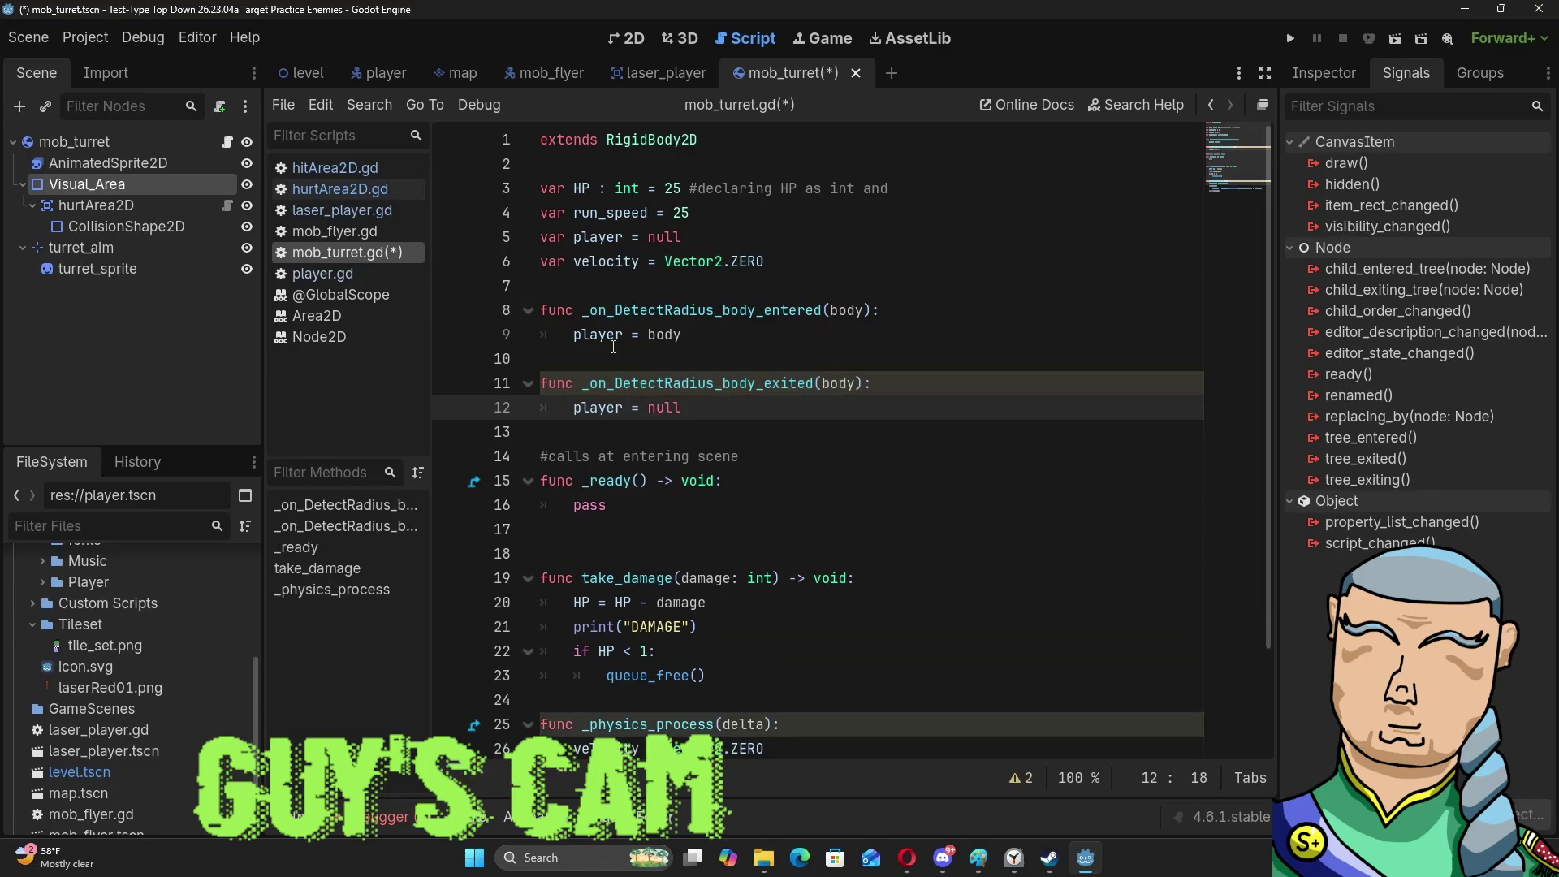
{"action": "scroll", "coordinate": [907, 623], "scroll_direction": "down", "scroll_amount": 2}
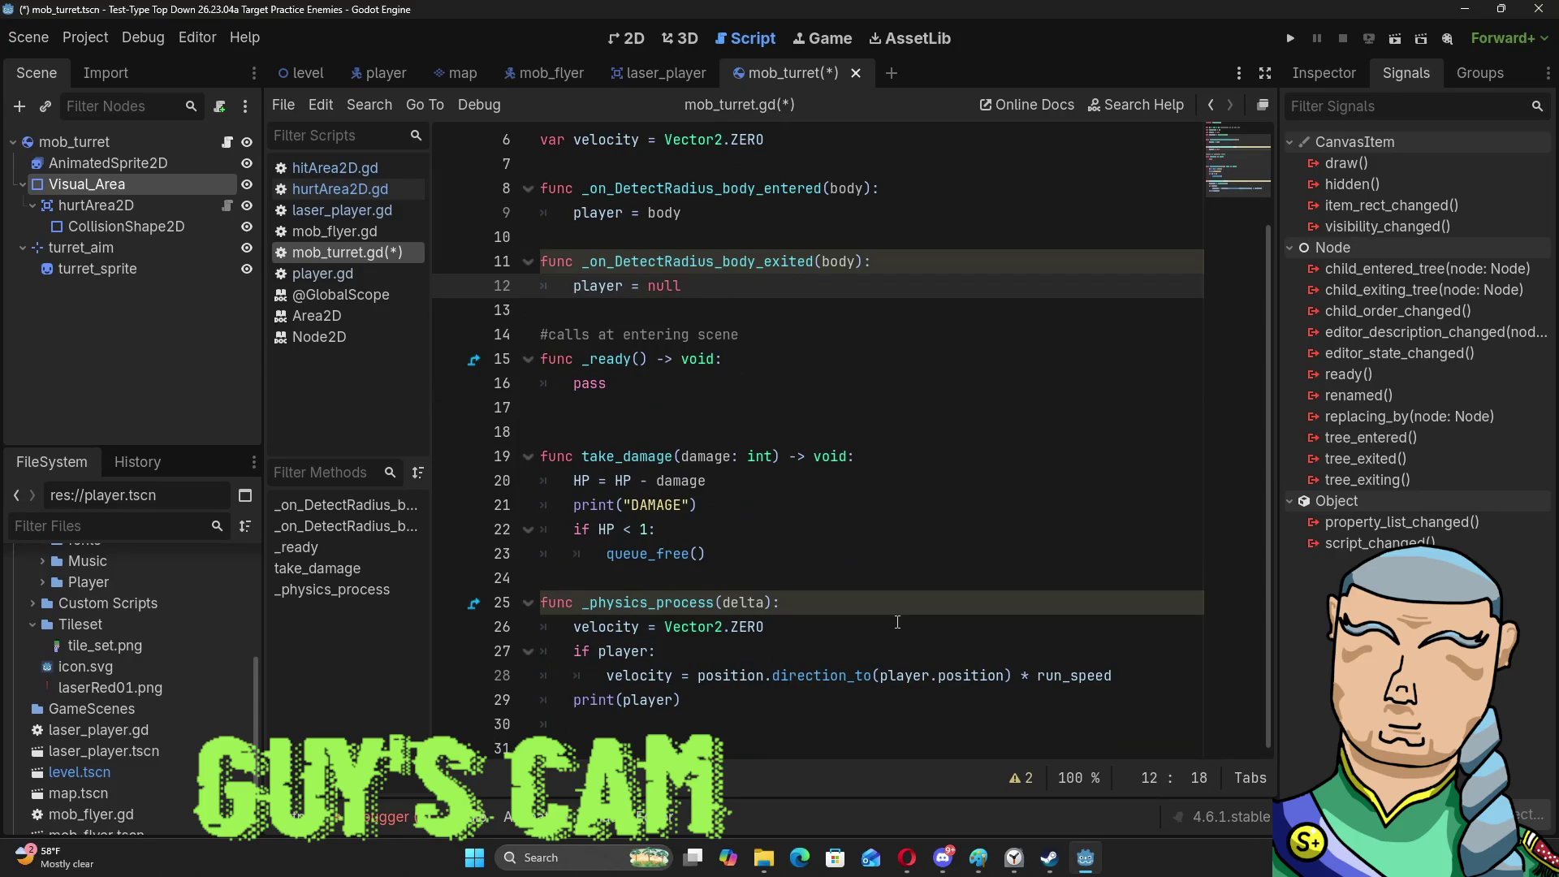
{"action": "key", "text": "F5"}
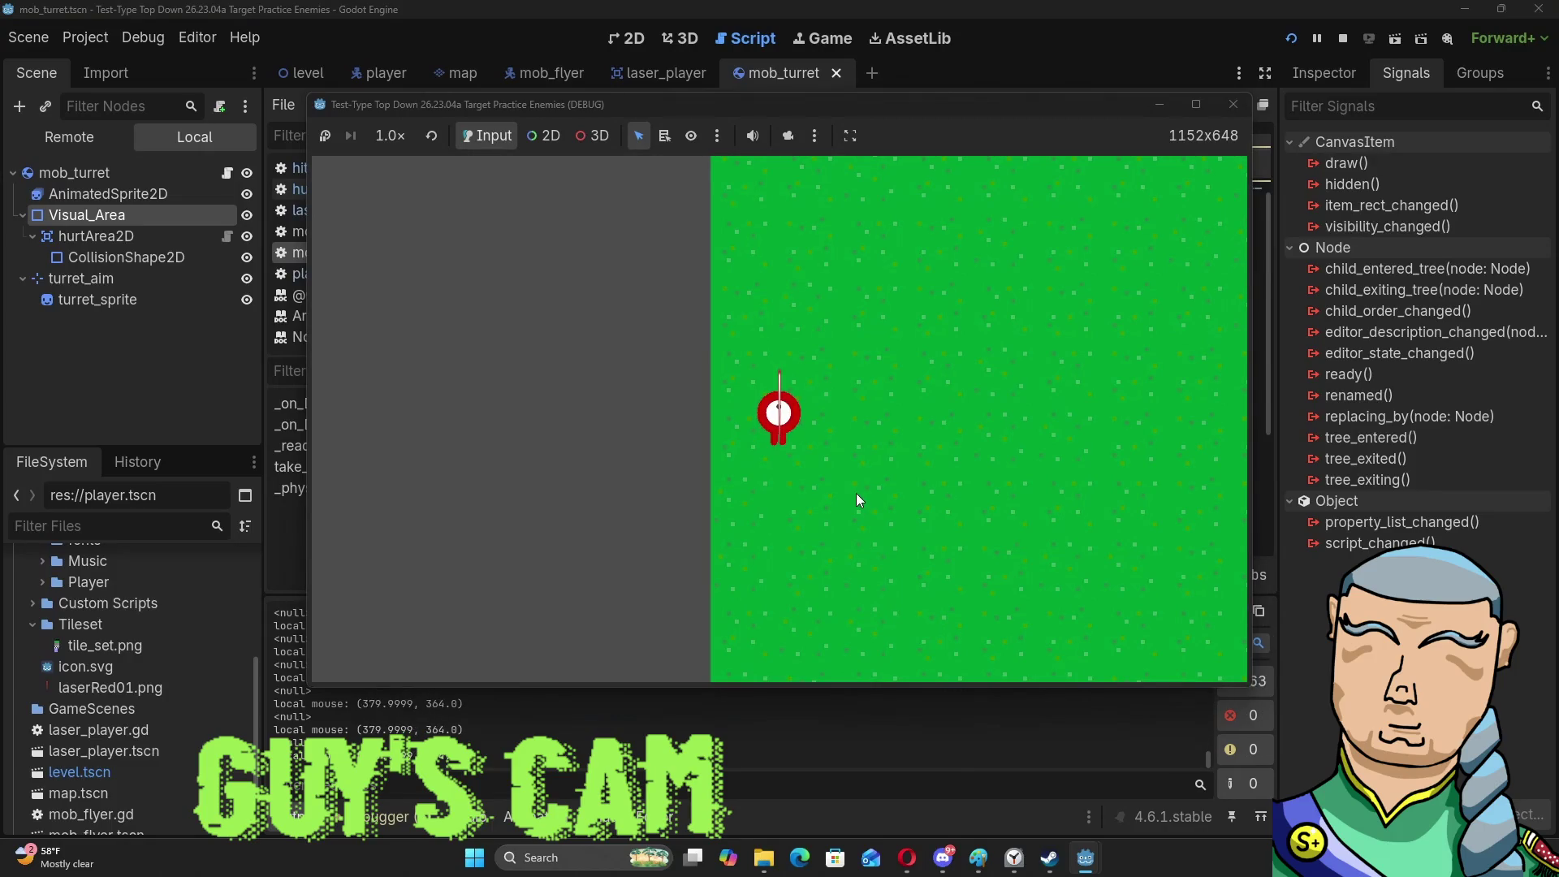
Steer the ship with A and D, fire a laser, then close the game window.
{"action": "key", "text": "a"}
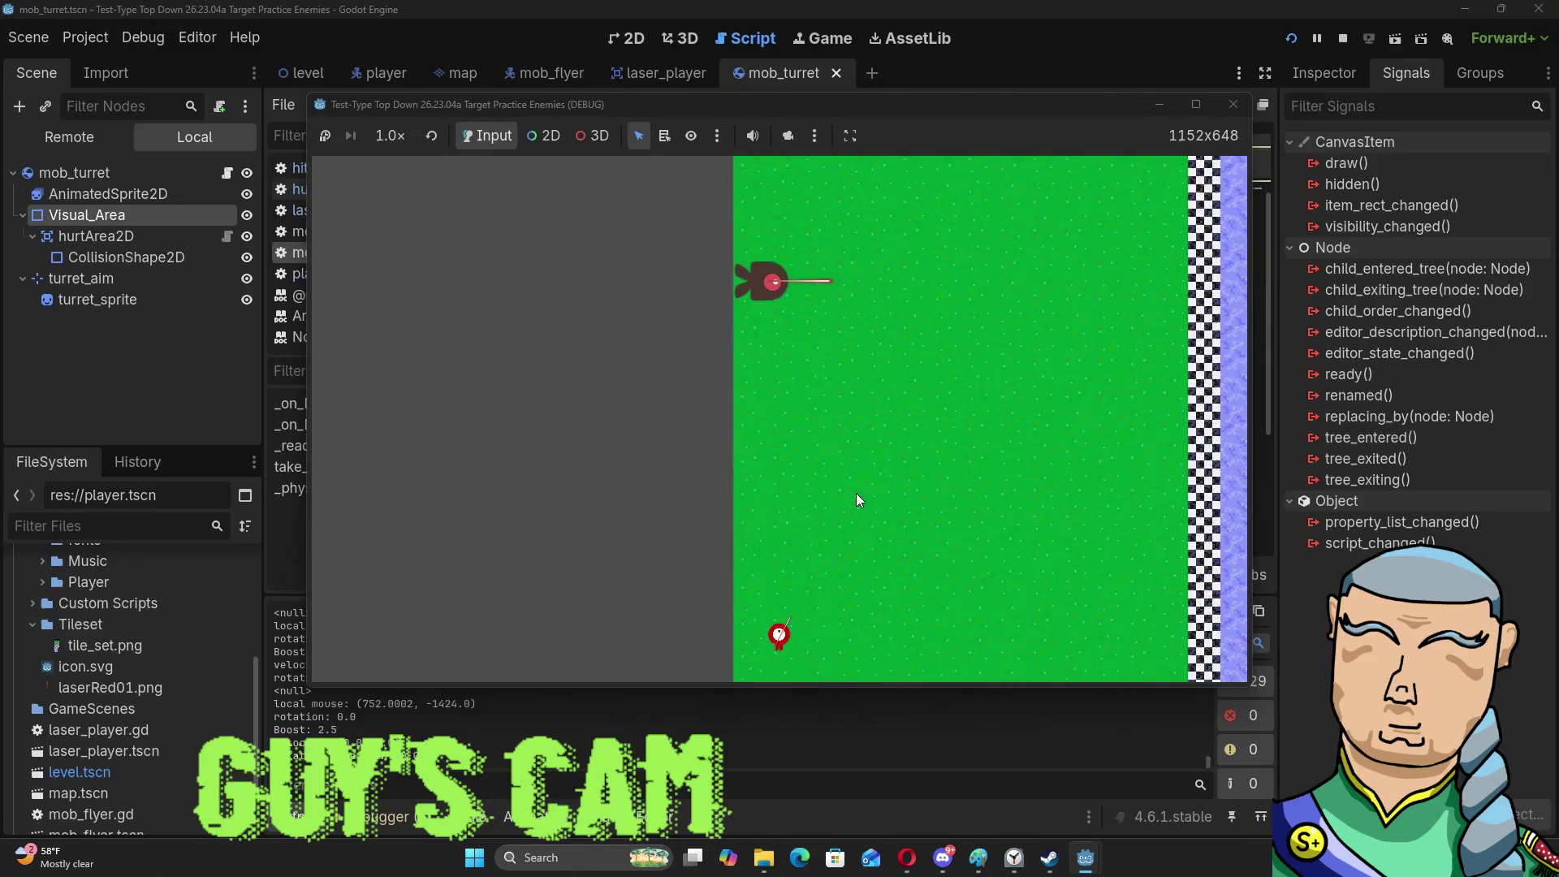
{"action": "key", "text": "d"}
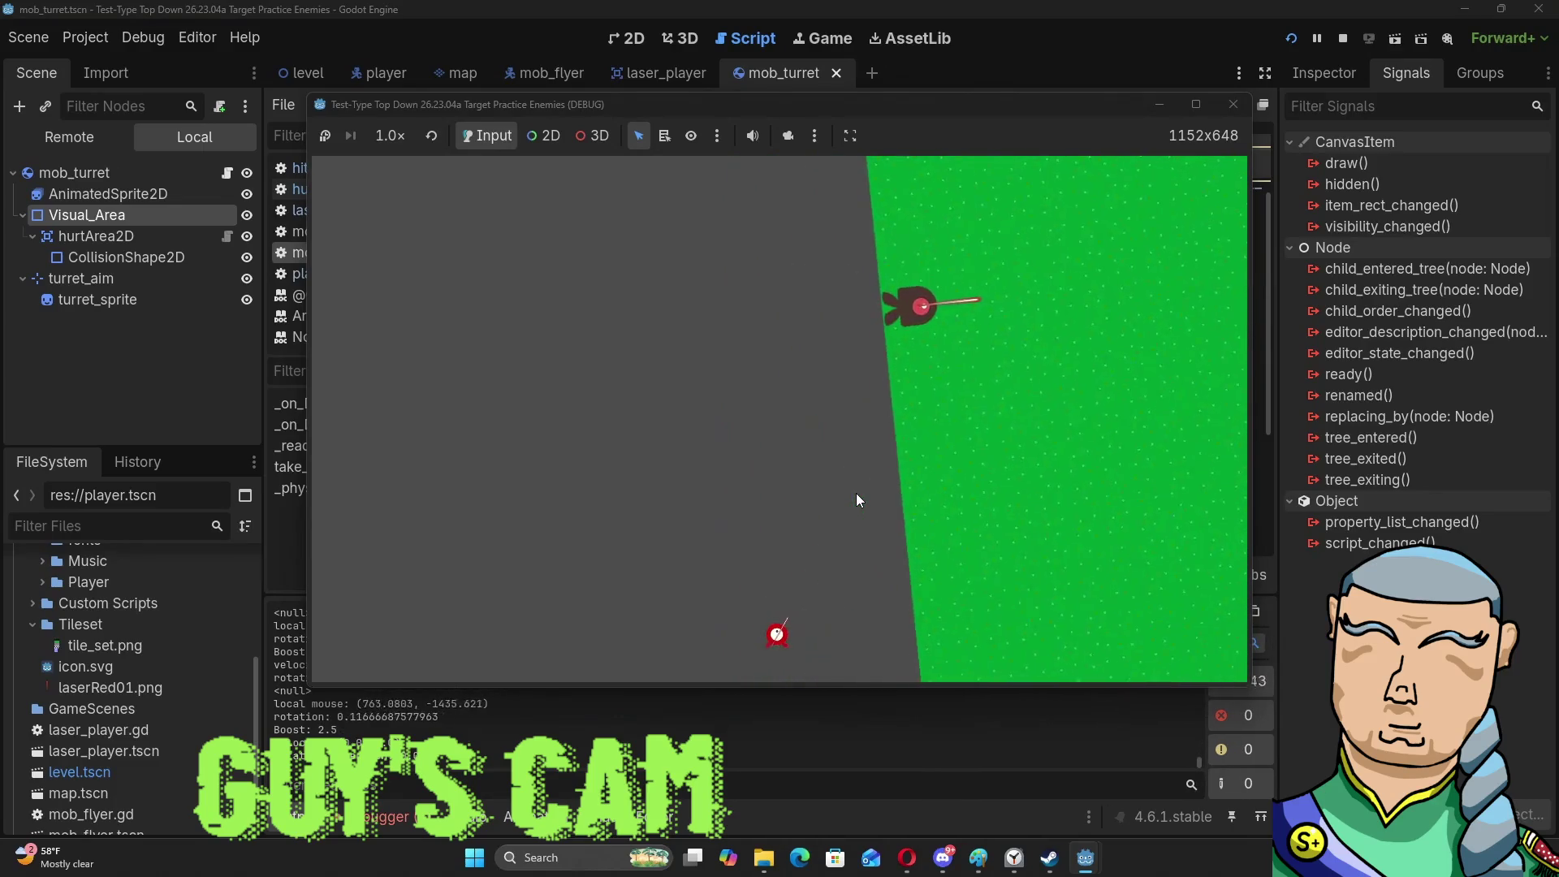
{"action": "key", "text": "d"}
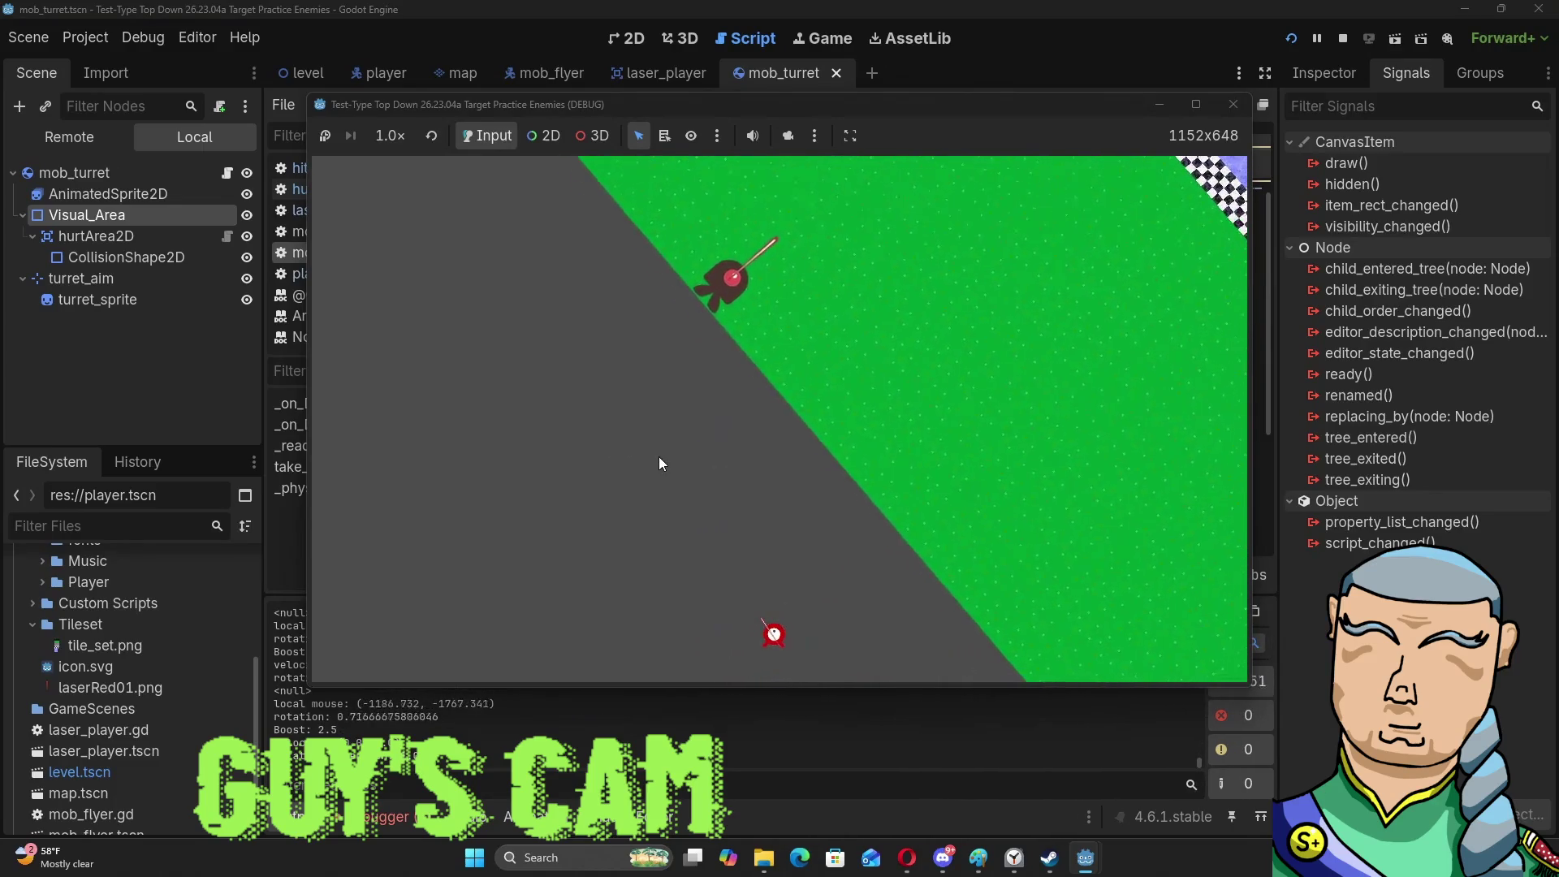
{"action": "key", "text": "a"}
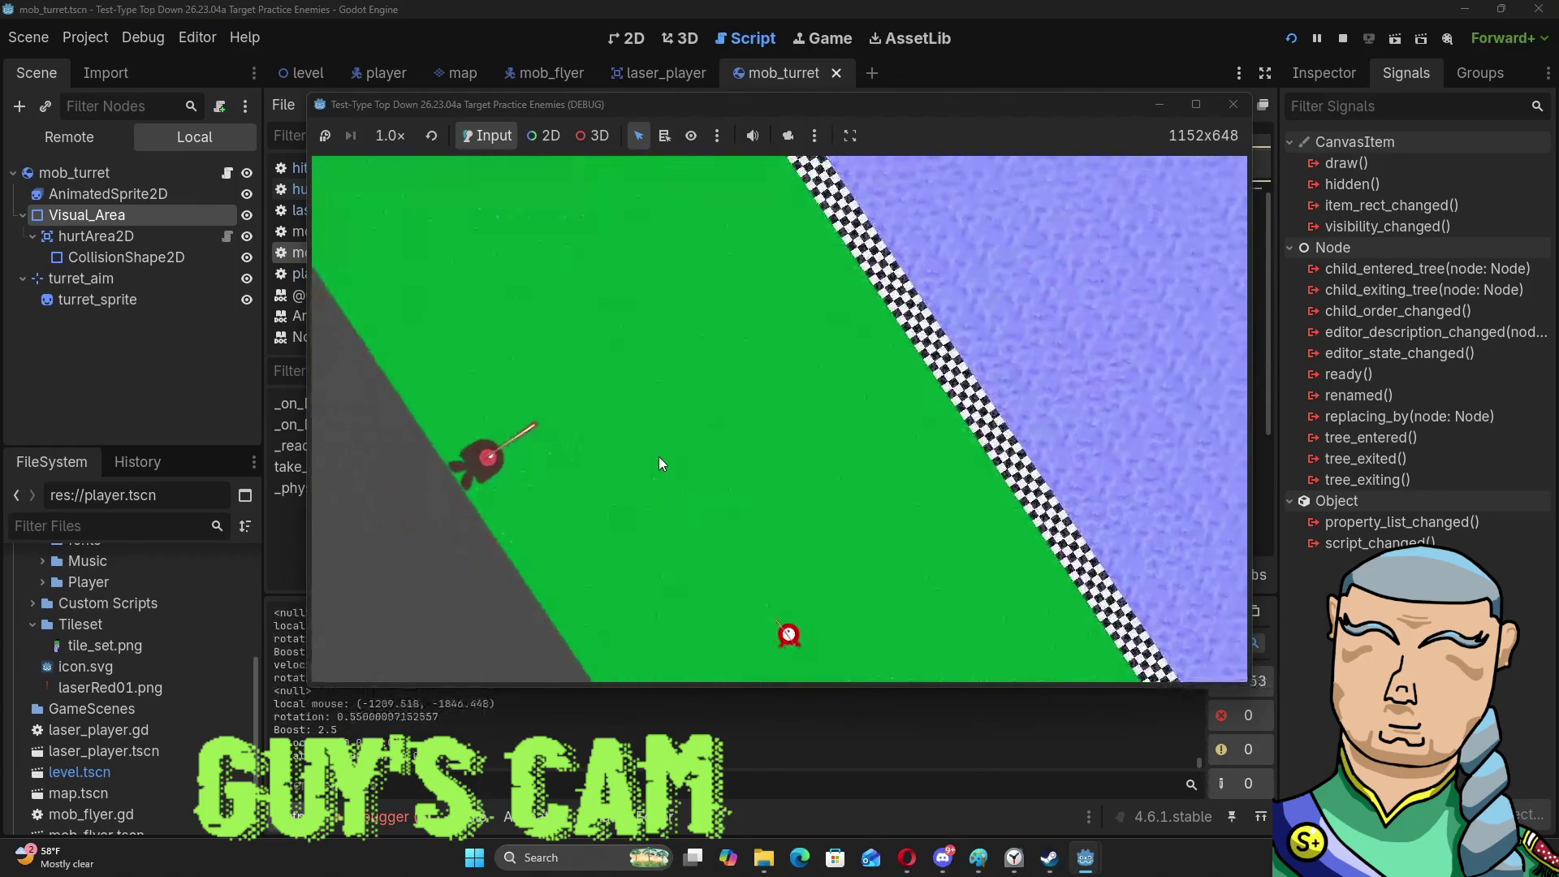
{"action": "key", "text": "a"}
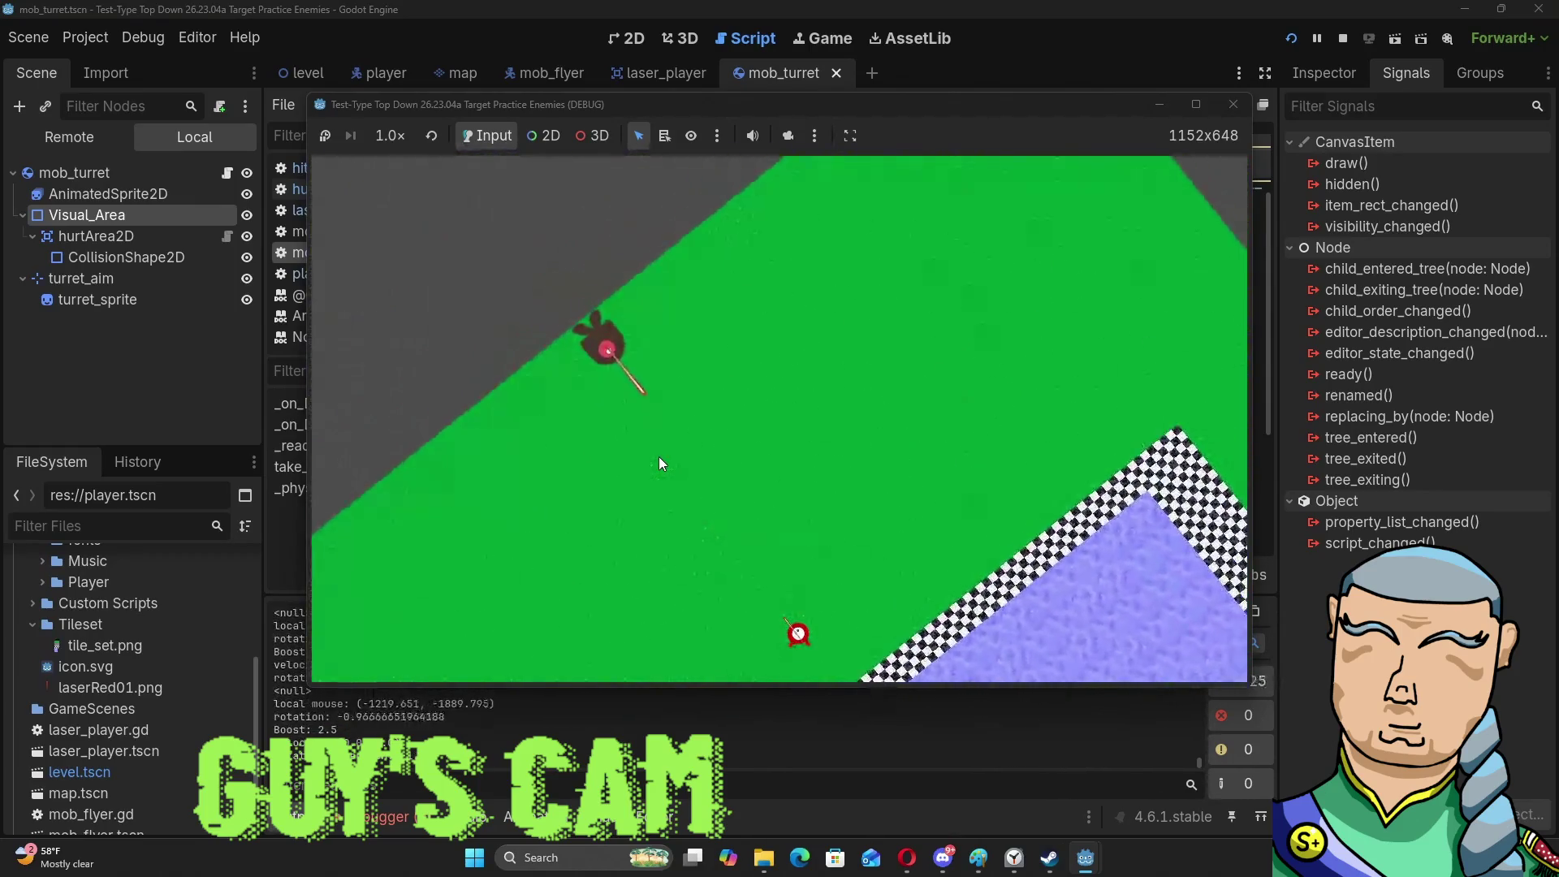
{"action": "key", "text": "a"}
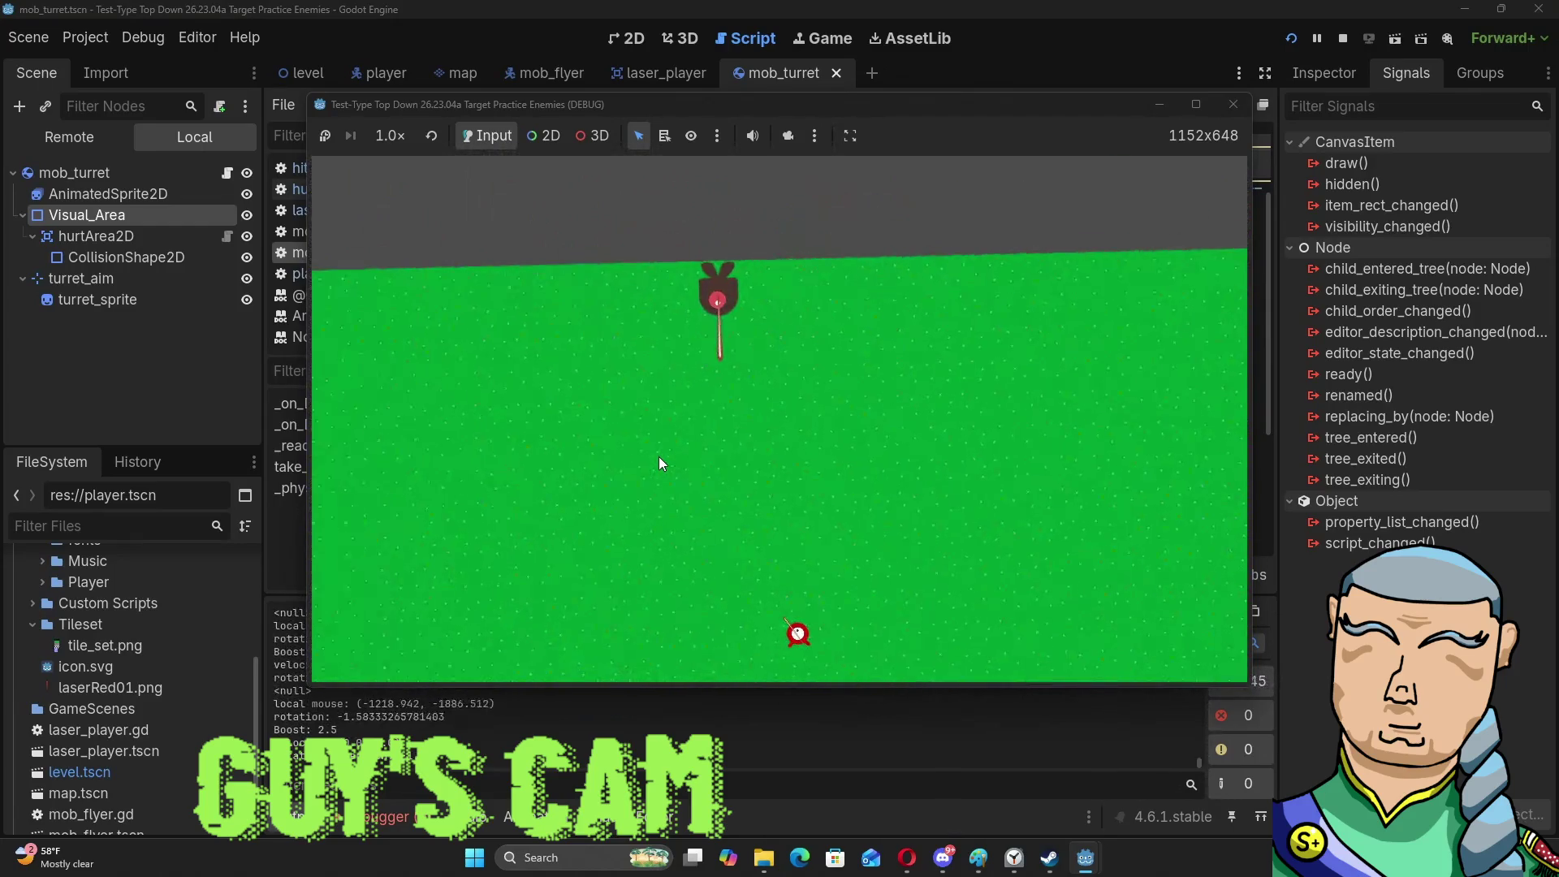
{"action": "left_click", "coordinate": [830, 454]}
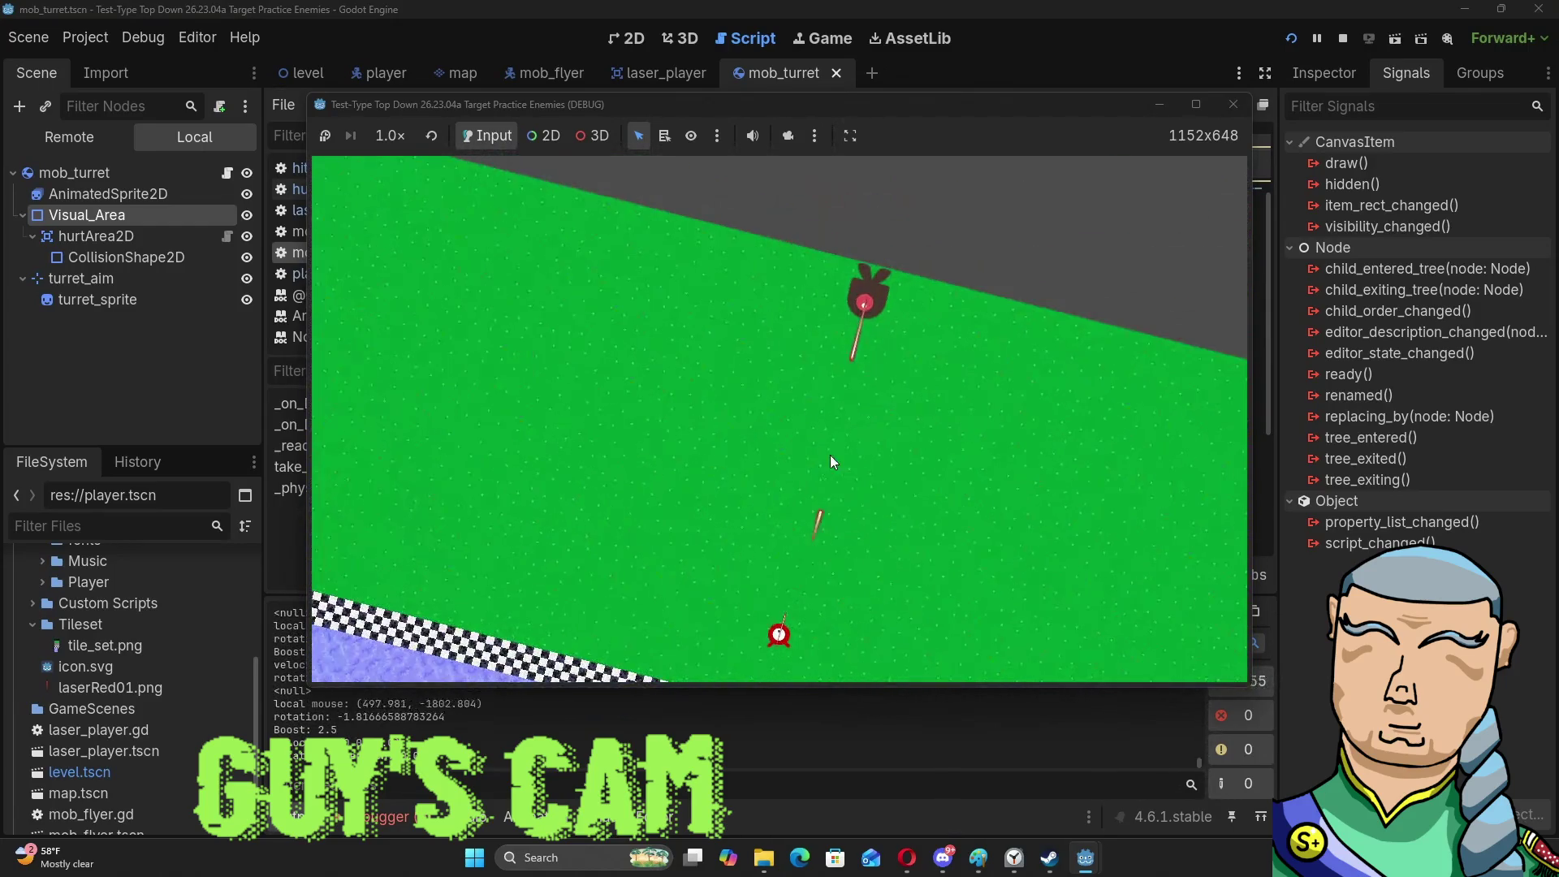
{"action": "left_click", "coordinate": [1233, 106]}
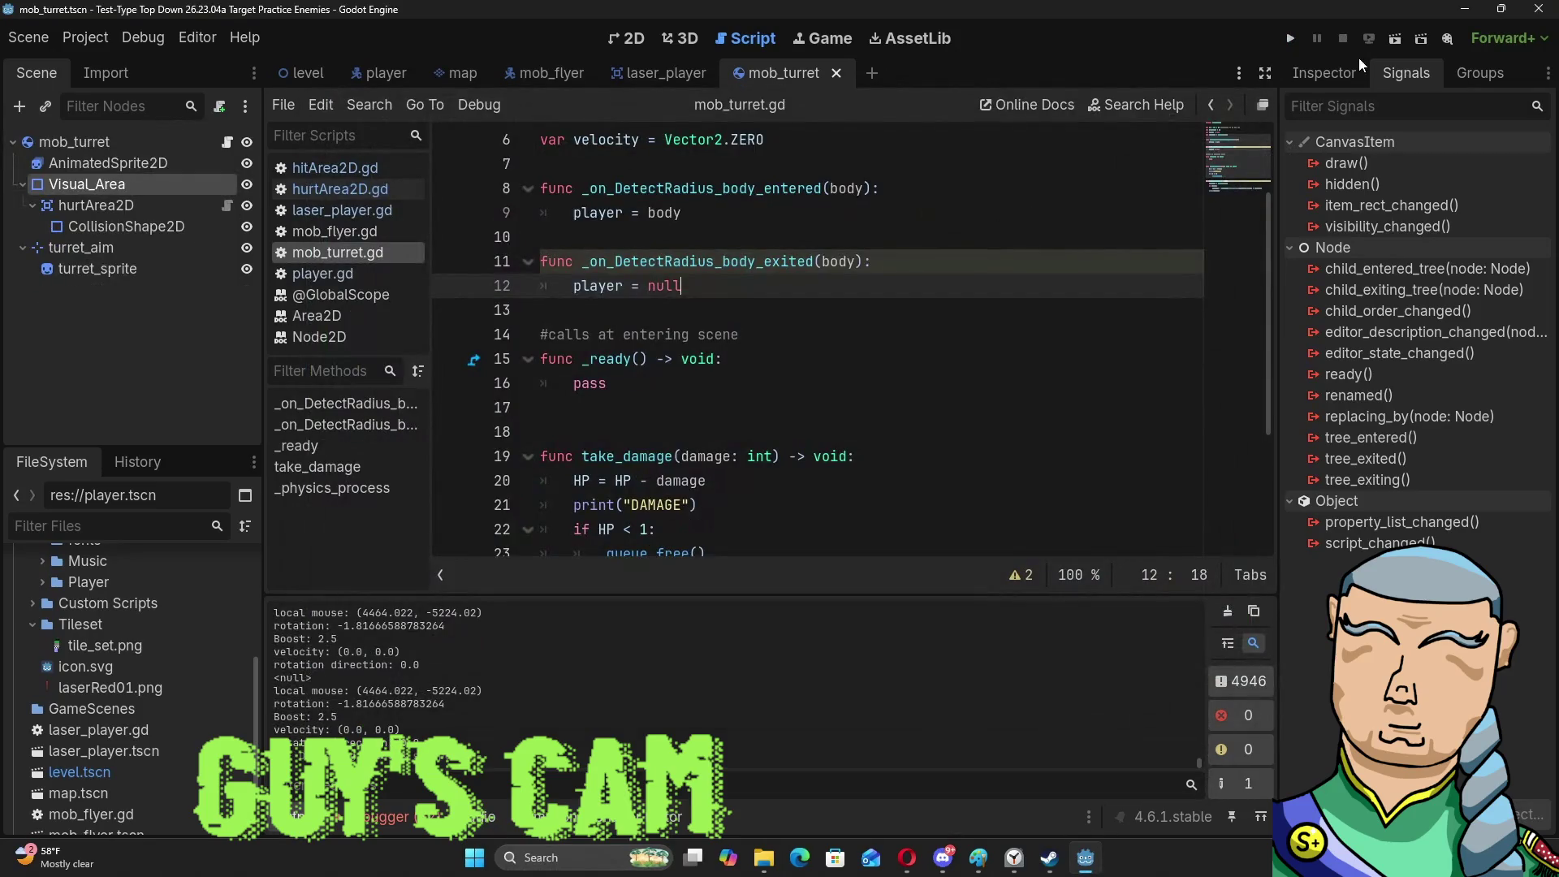
Toggle Visual_Area's One Way Collision on and off, and expand its Transform and Visibility sections.
{"action": "left_click", "coordinate": [1305, 75]}
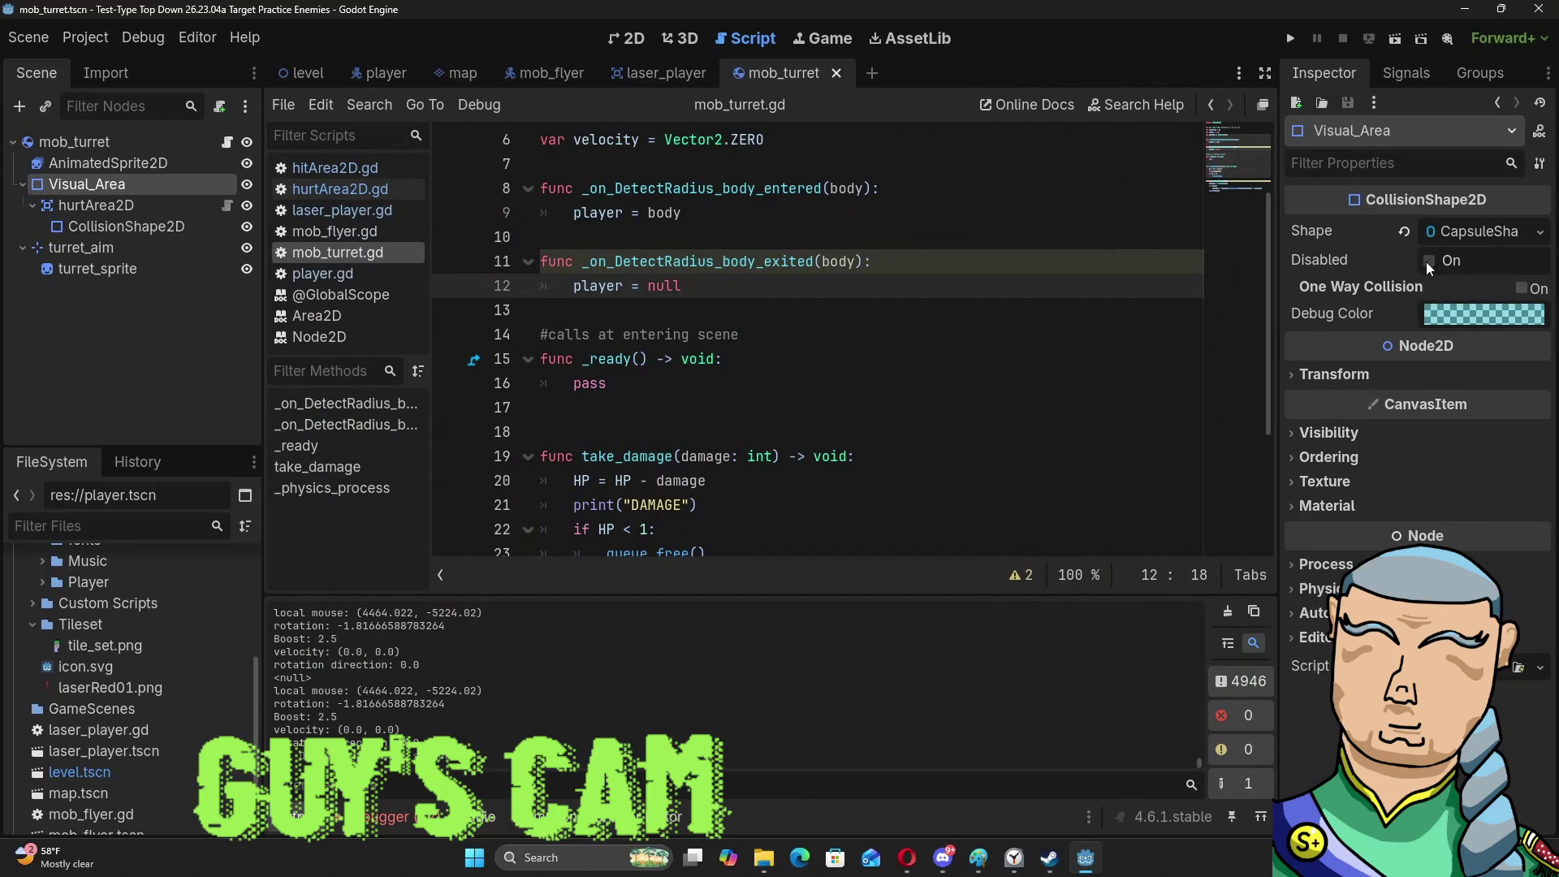
{"action": "left_click", "coordinate": [1522, 288]}
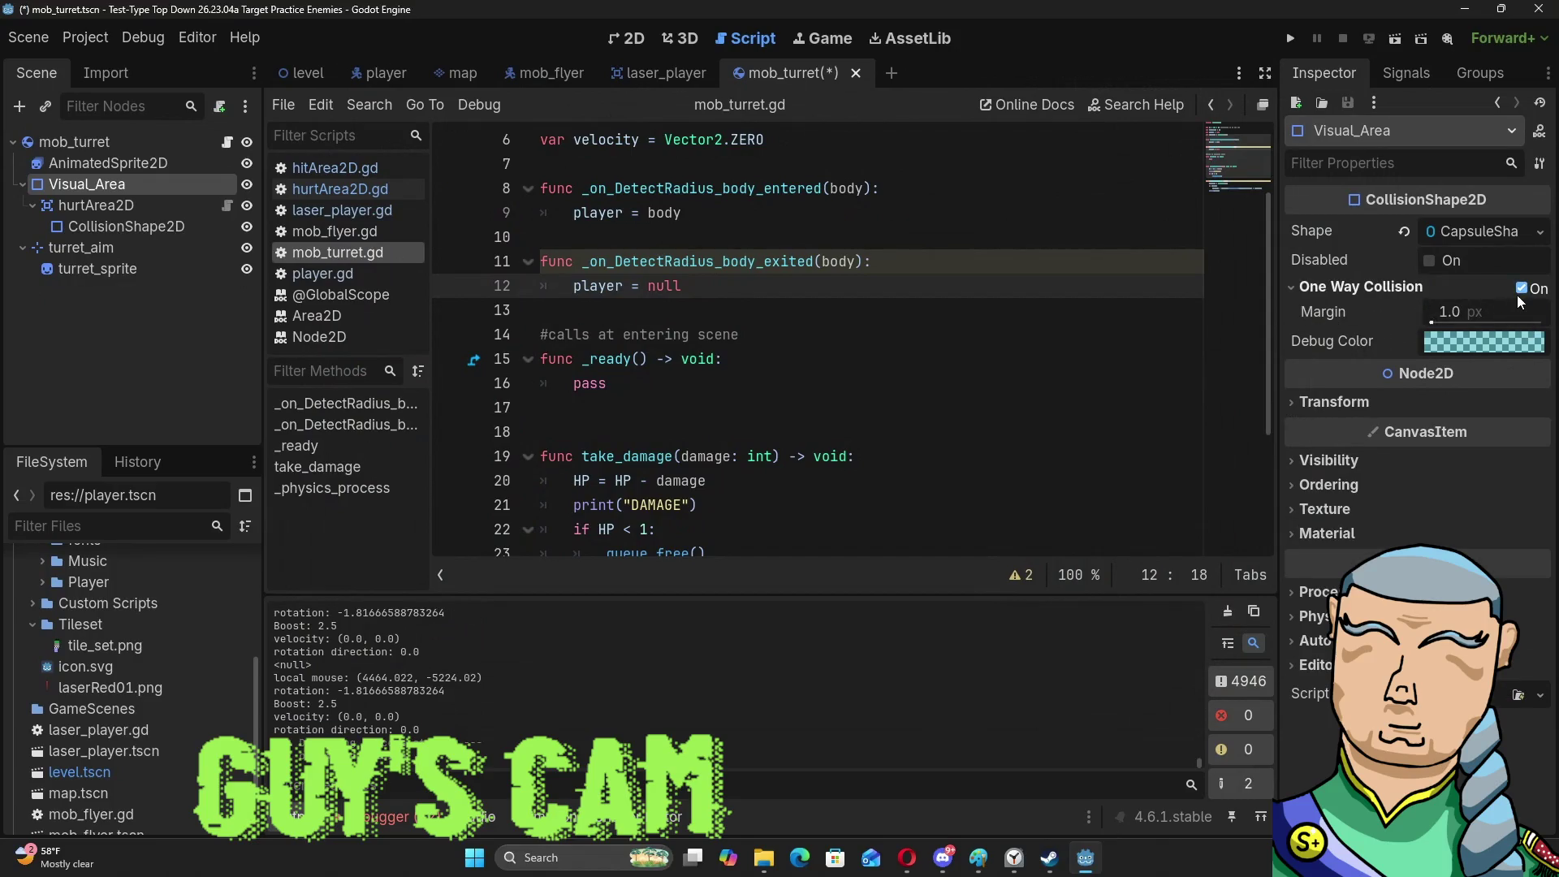
{"action": "left_click", "coordinate": [1520, 289]}
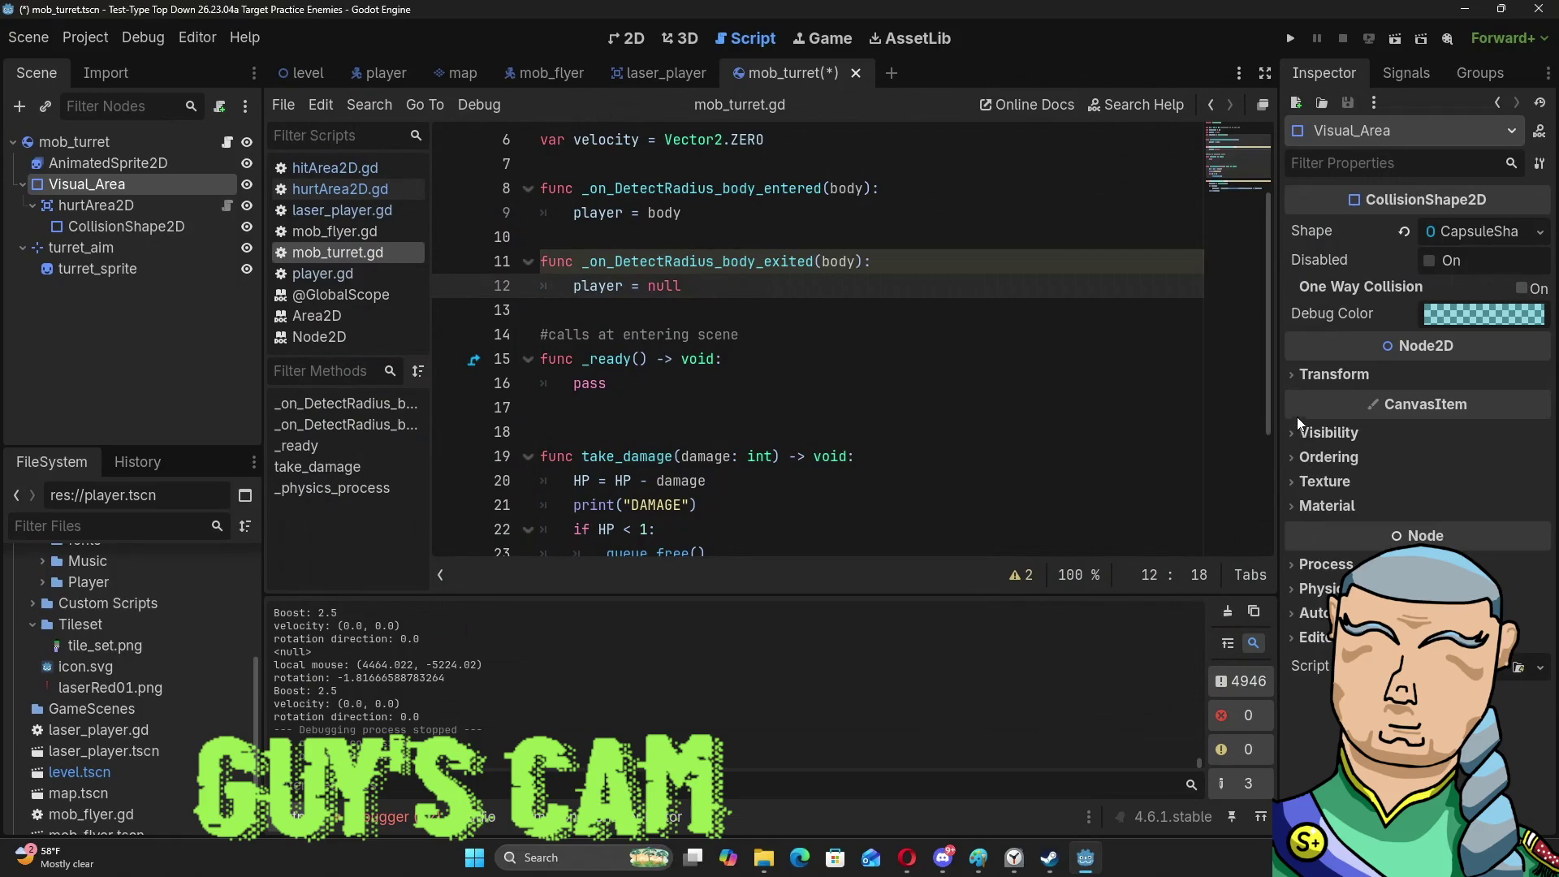
{"action": "left_click", "coordinate": [1301, 374]}
{"action": "left_click", "coordinate": [1300, 374]}
{"action": "left_click", "coordinate": [1286, 435]}
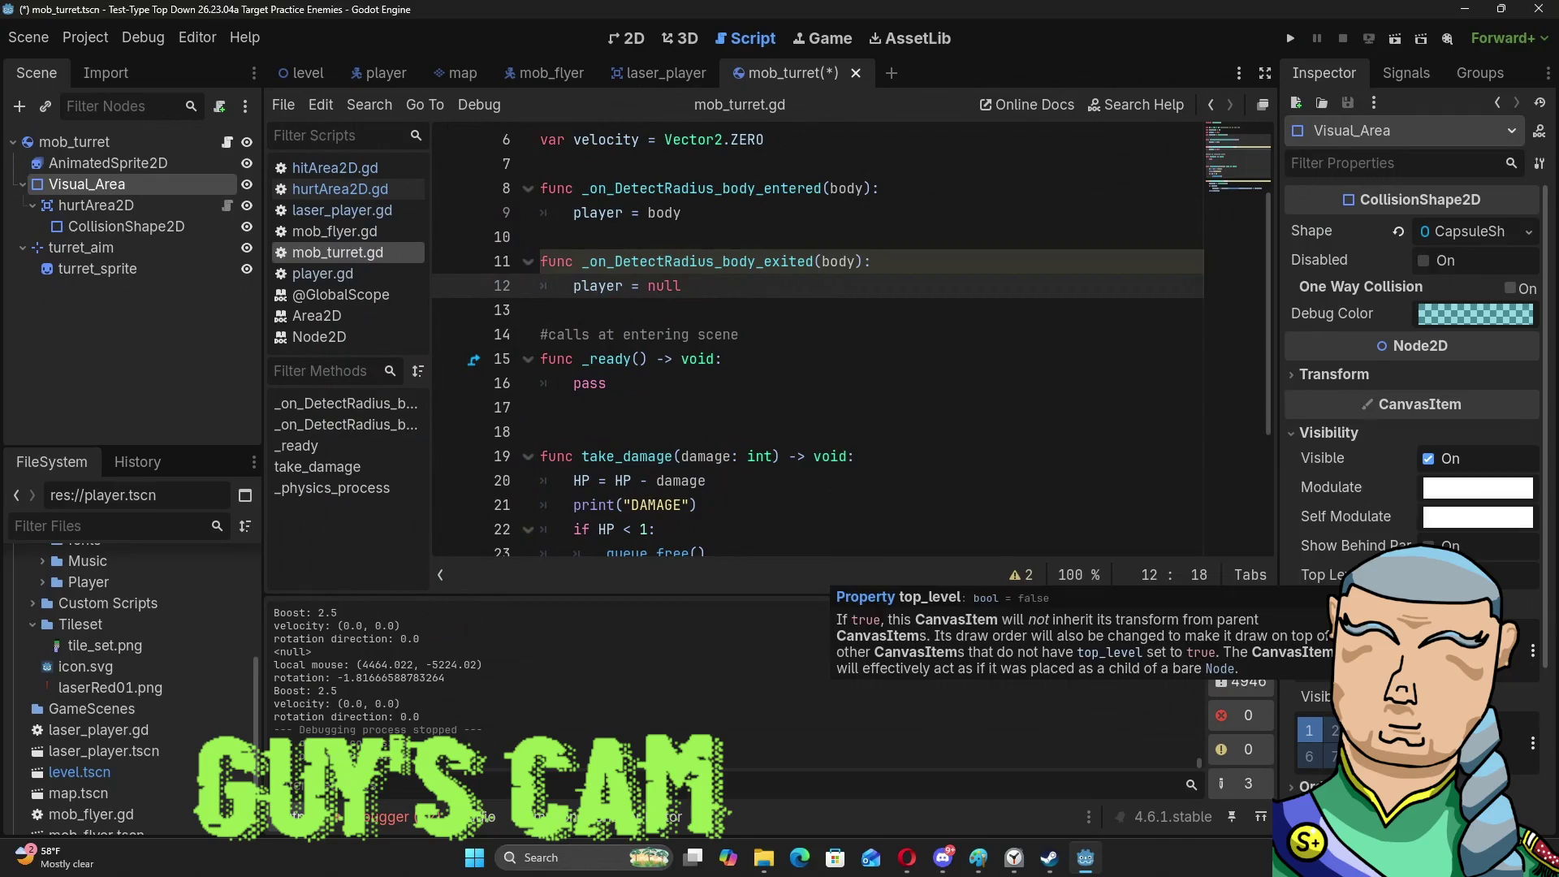
Undo both one-way collision changes and run the current scene with F6.
{"action": "key", "text": "ctrl+z"}
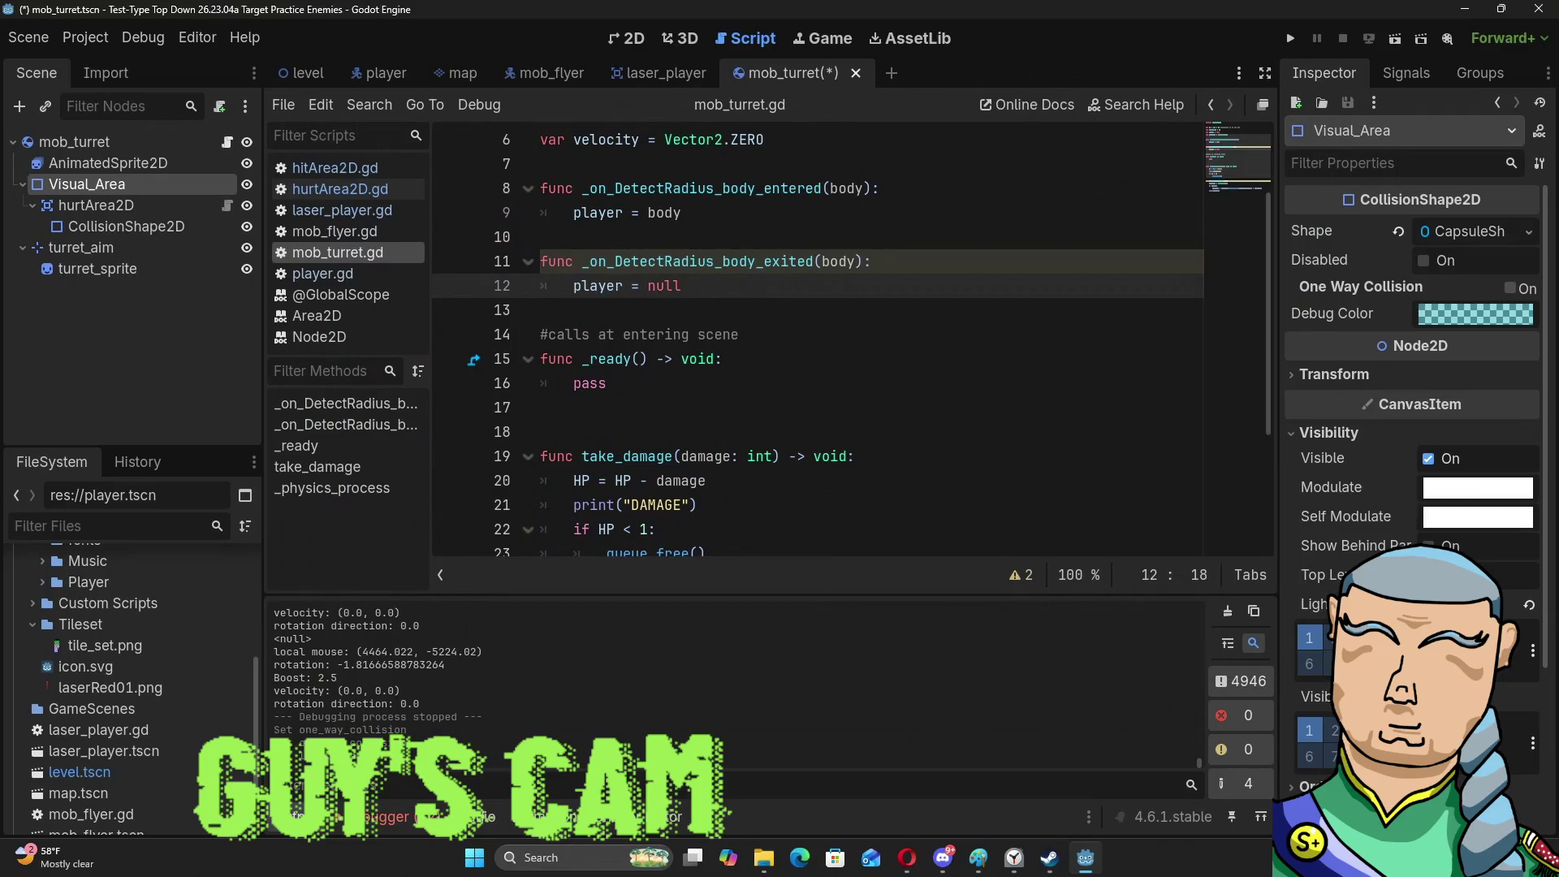
{"action": "key", "text": "ctrl+z"}
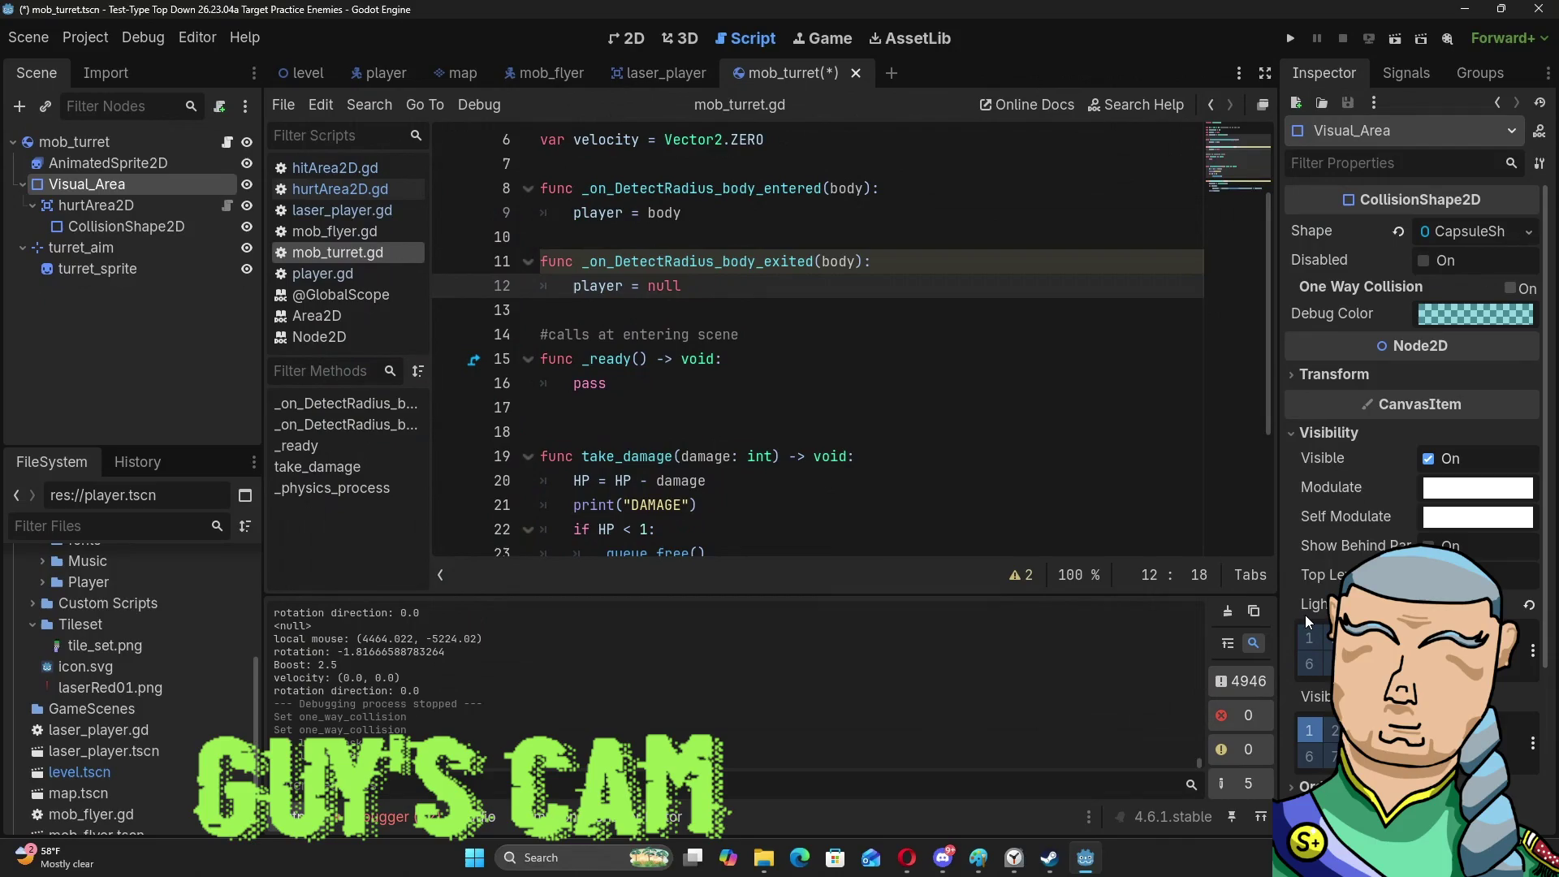
{"action": "key", "text": "F6"}
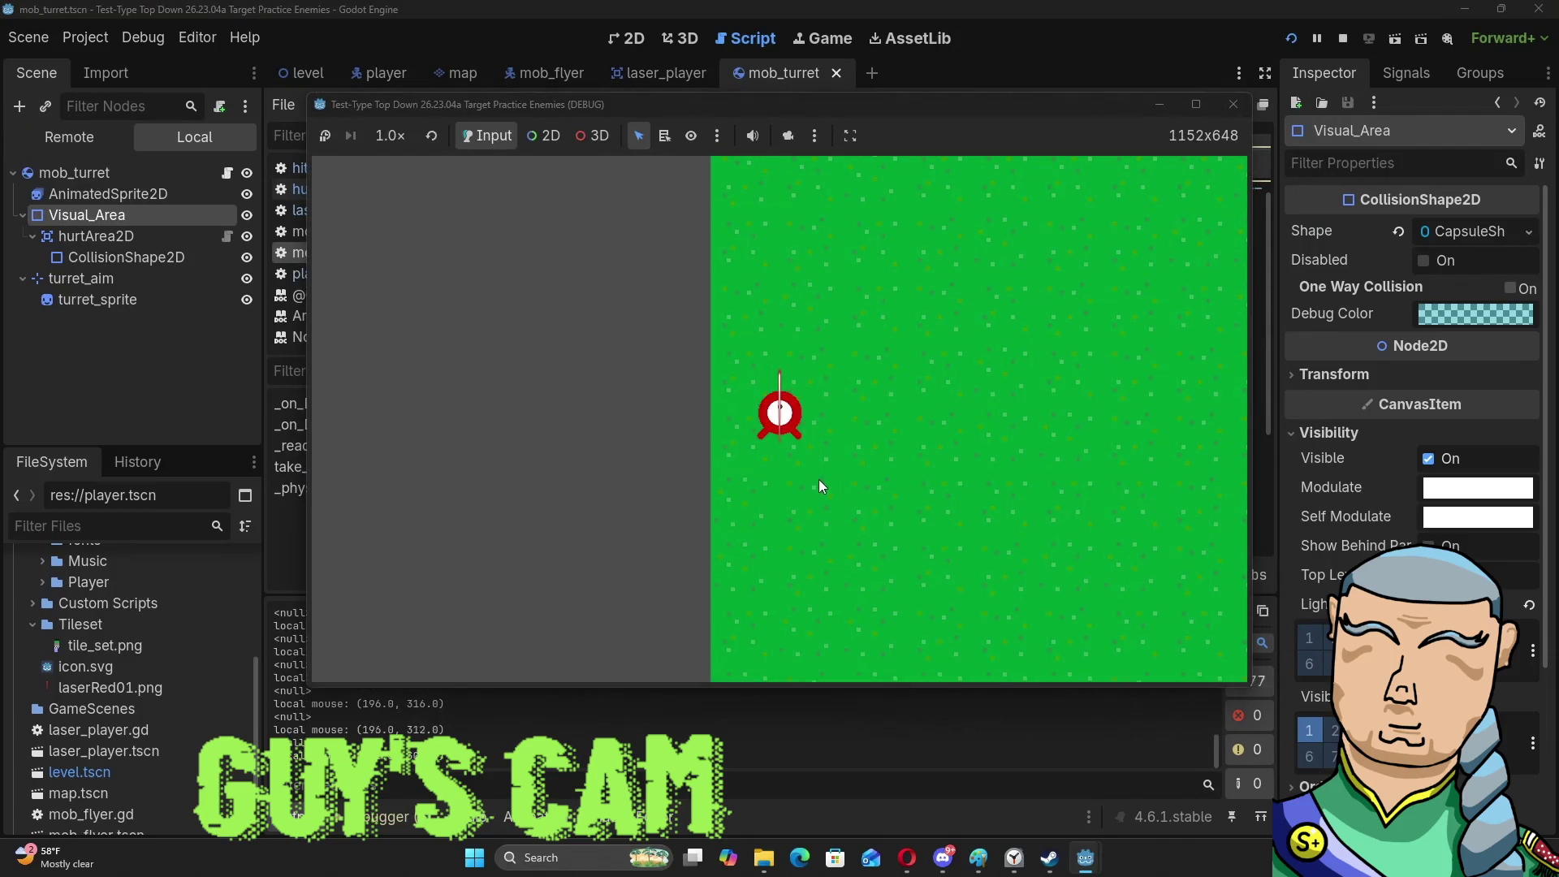
Toggle one of Visual_Area's visibility layers, then run the game twice, closing it each time.
{"action": "left_click", "coordinate": [1230, 101]}
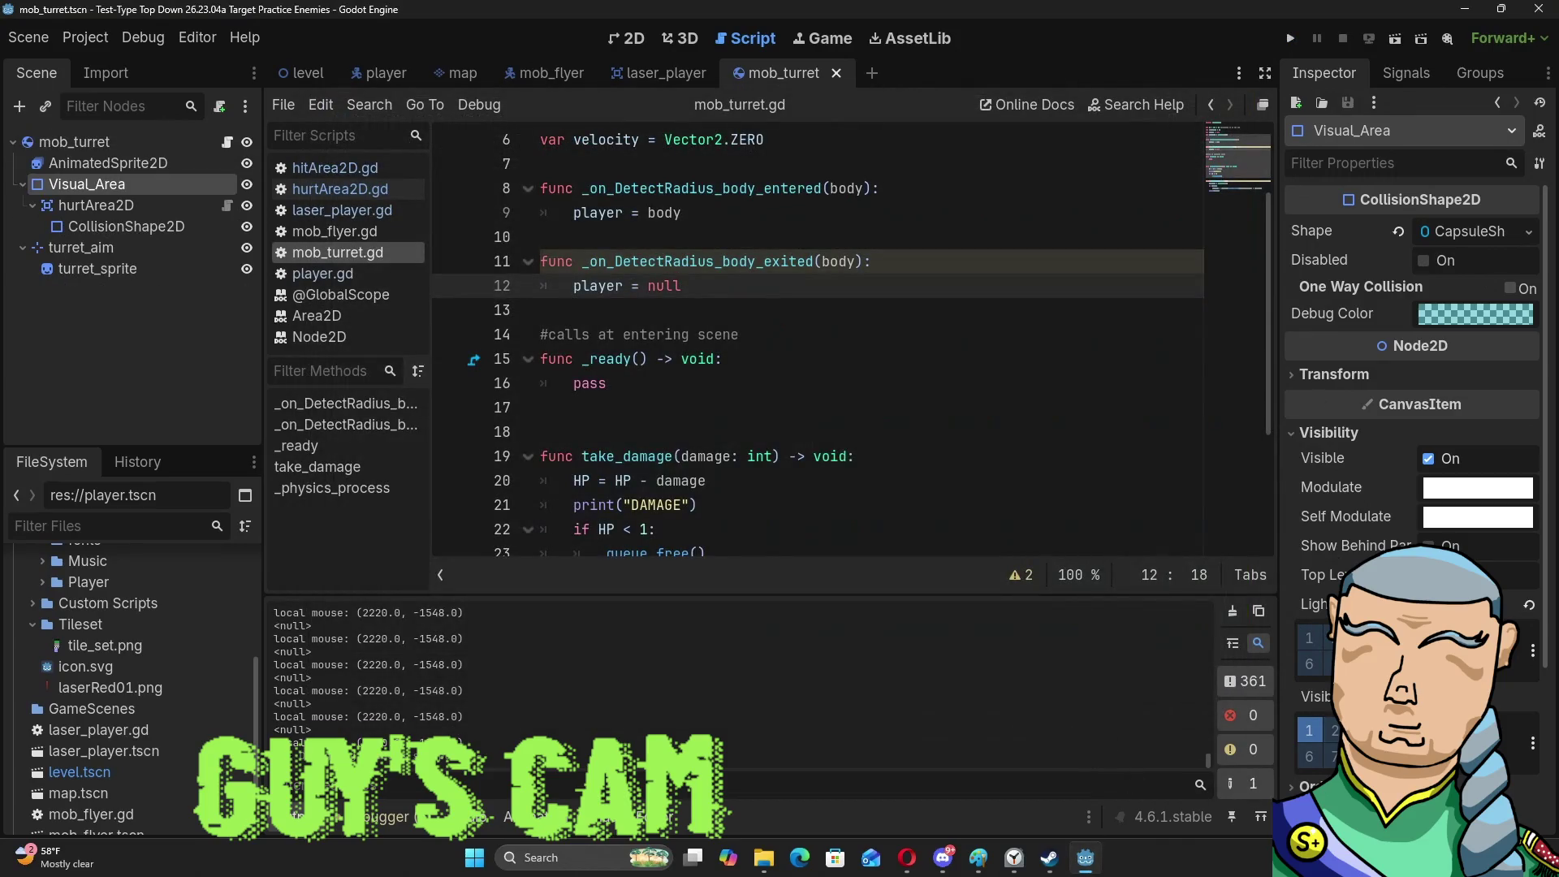
{"action": "left_click", "coordinate": [1332, 730]}
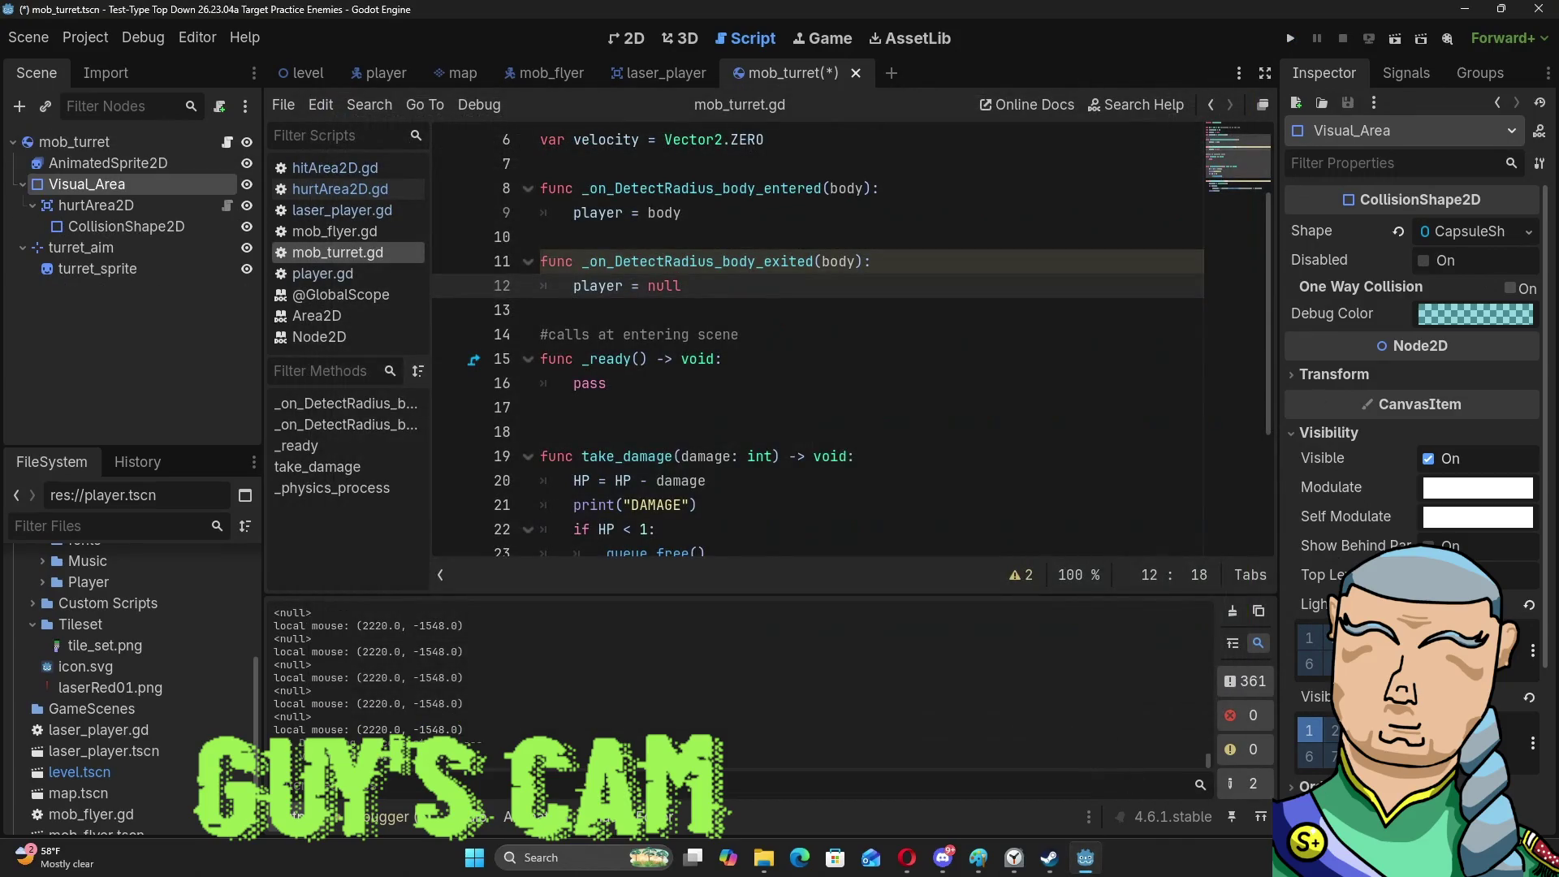
{"action": "key", "text": "F5"}
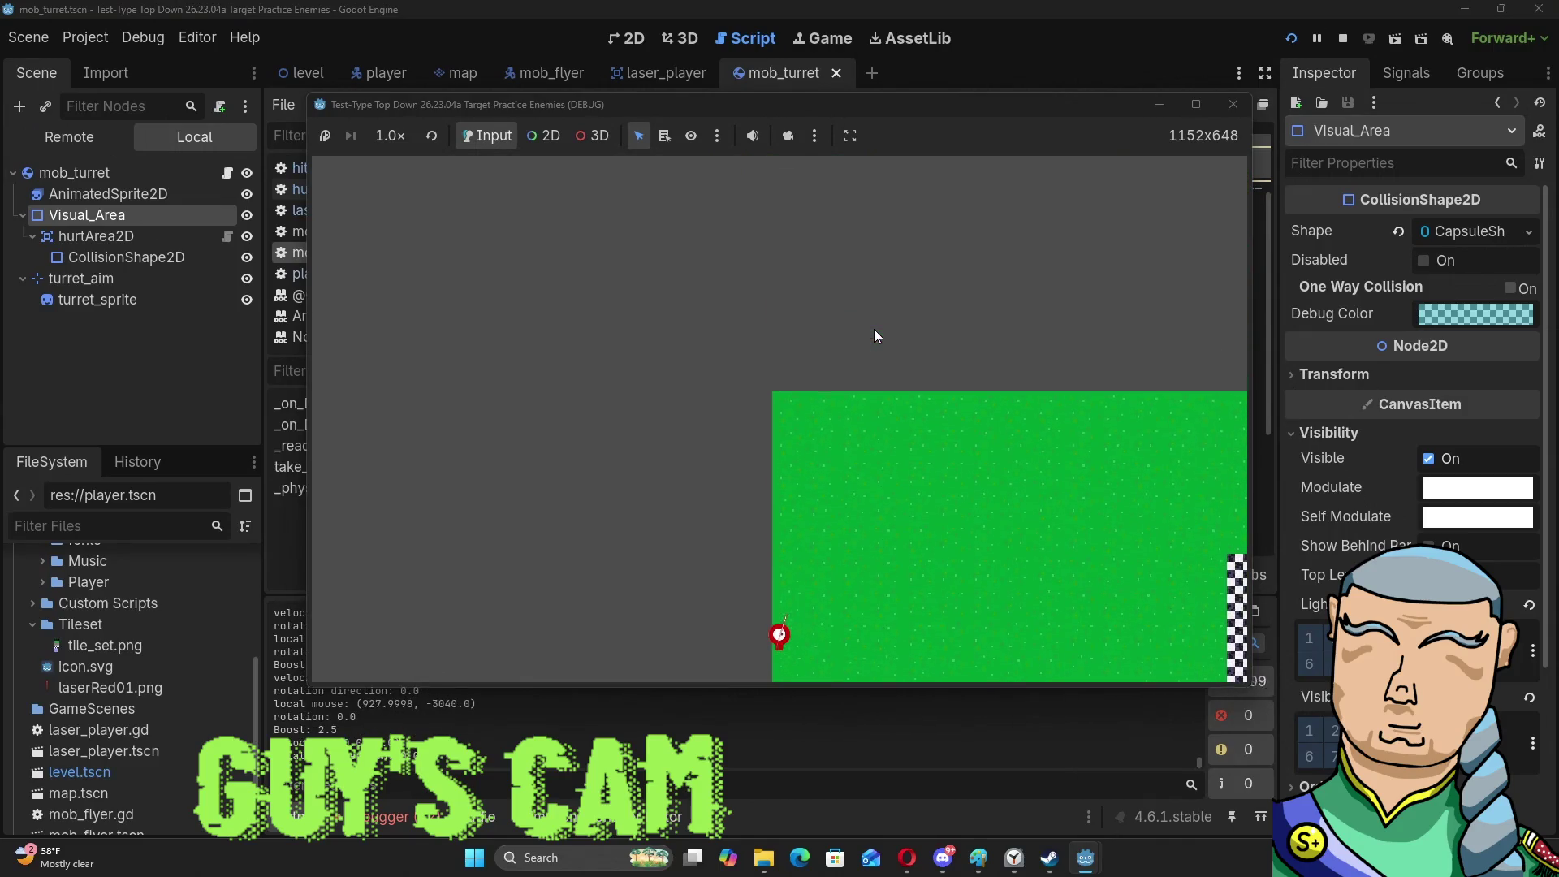
{"action": "left_click", "coordinate": [1230, 105]}
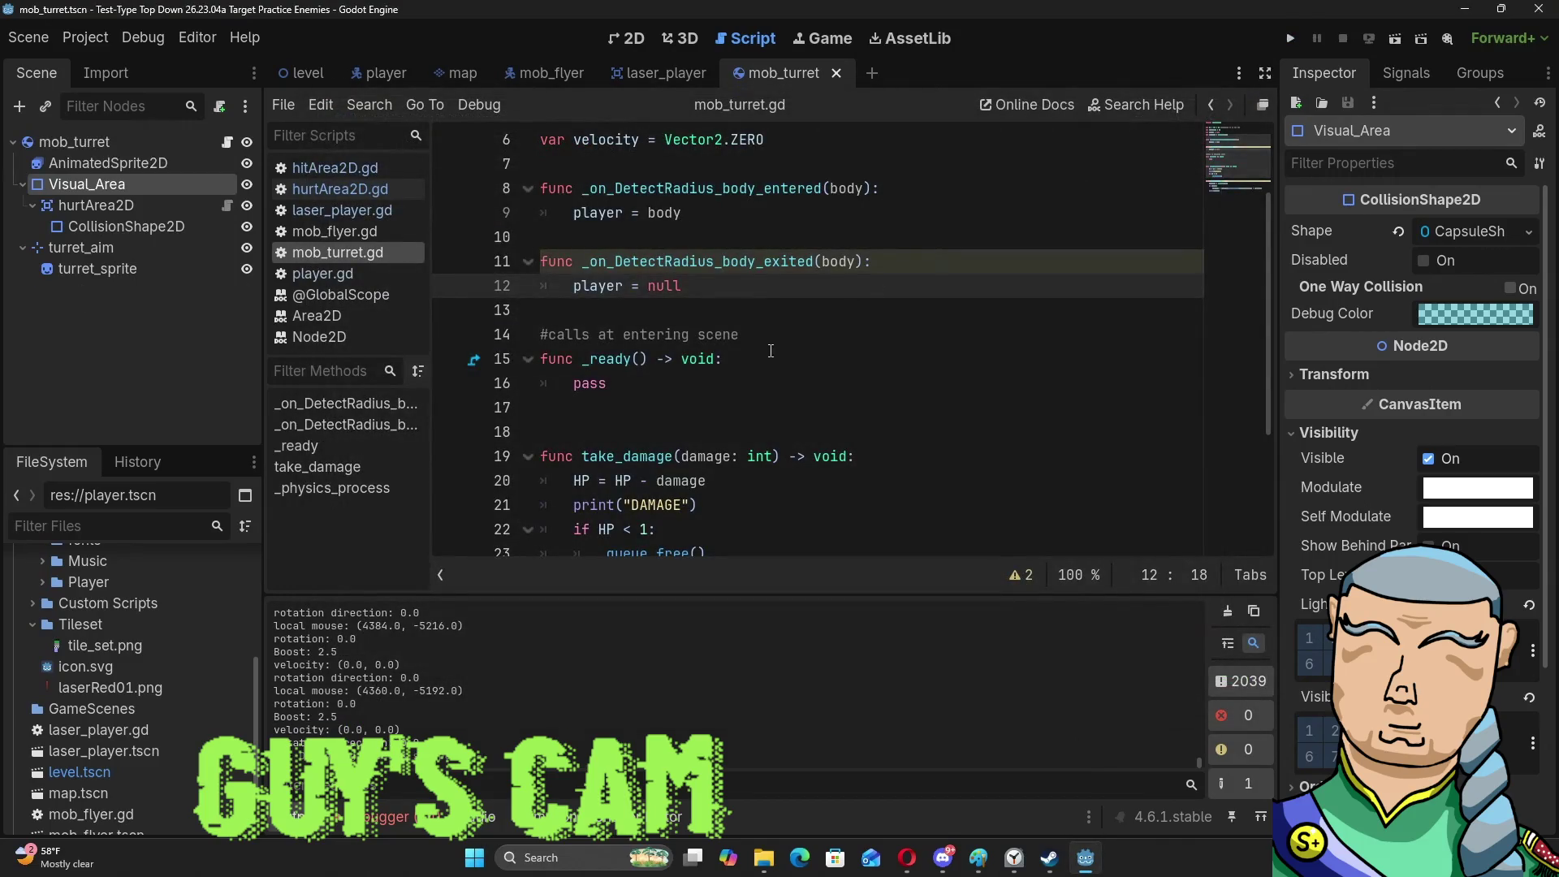
{"action": "key", "text": "F5"}
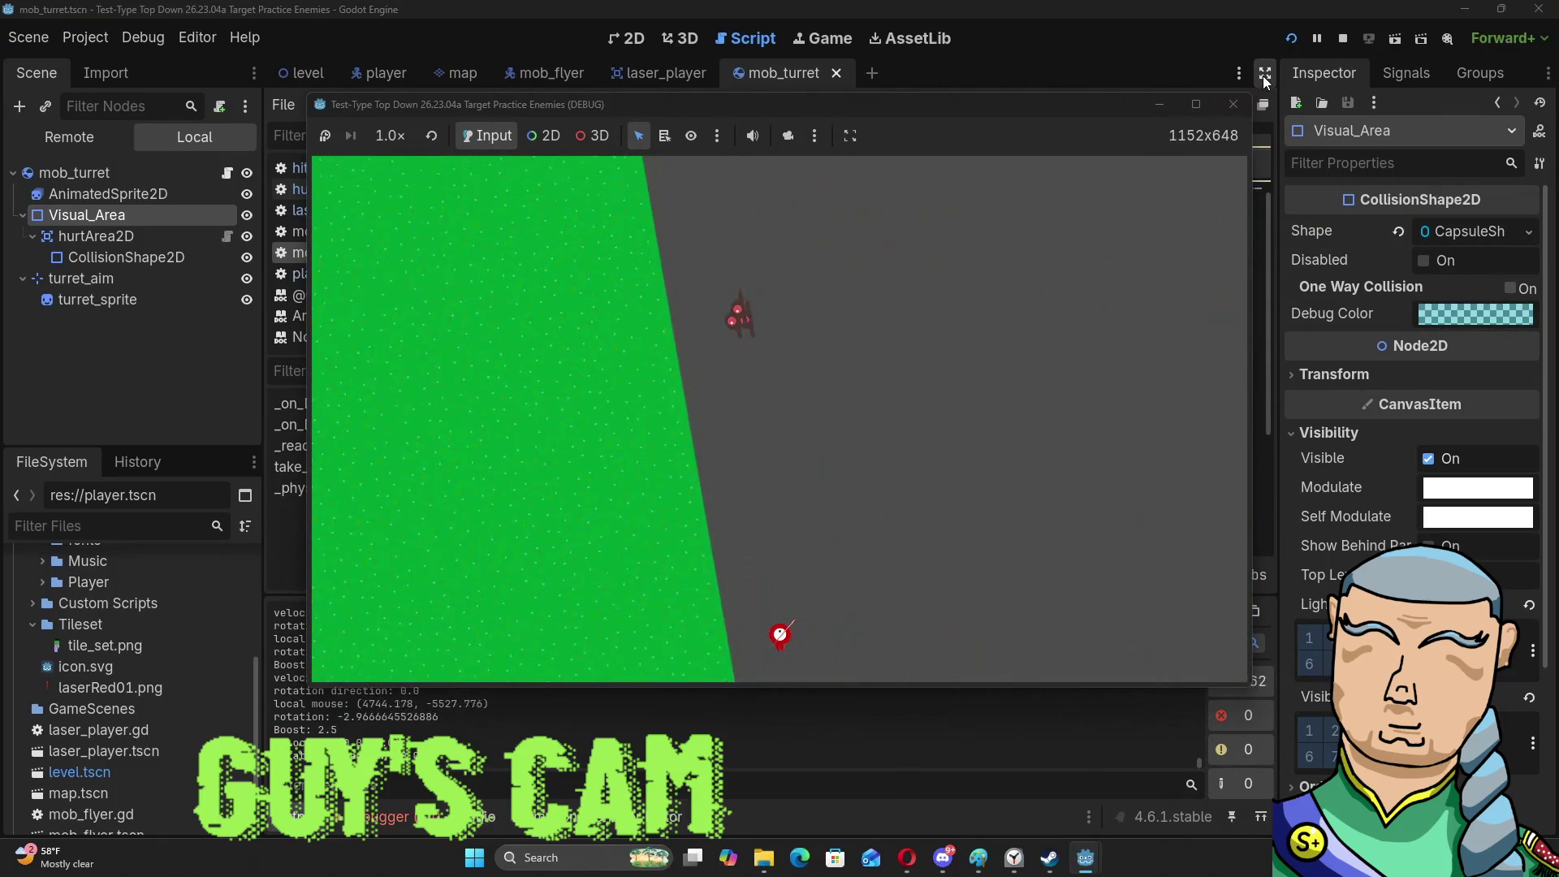
{"action": "left_click", "coordinate": [1230, 109]}
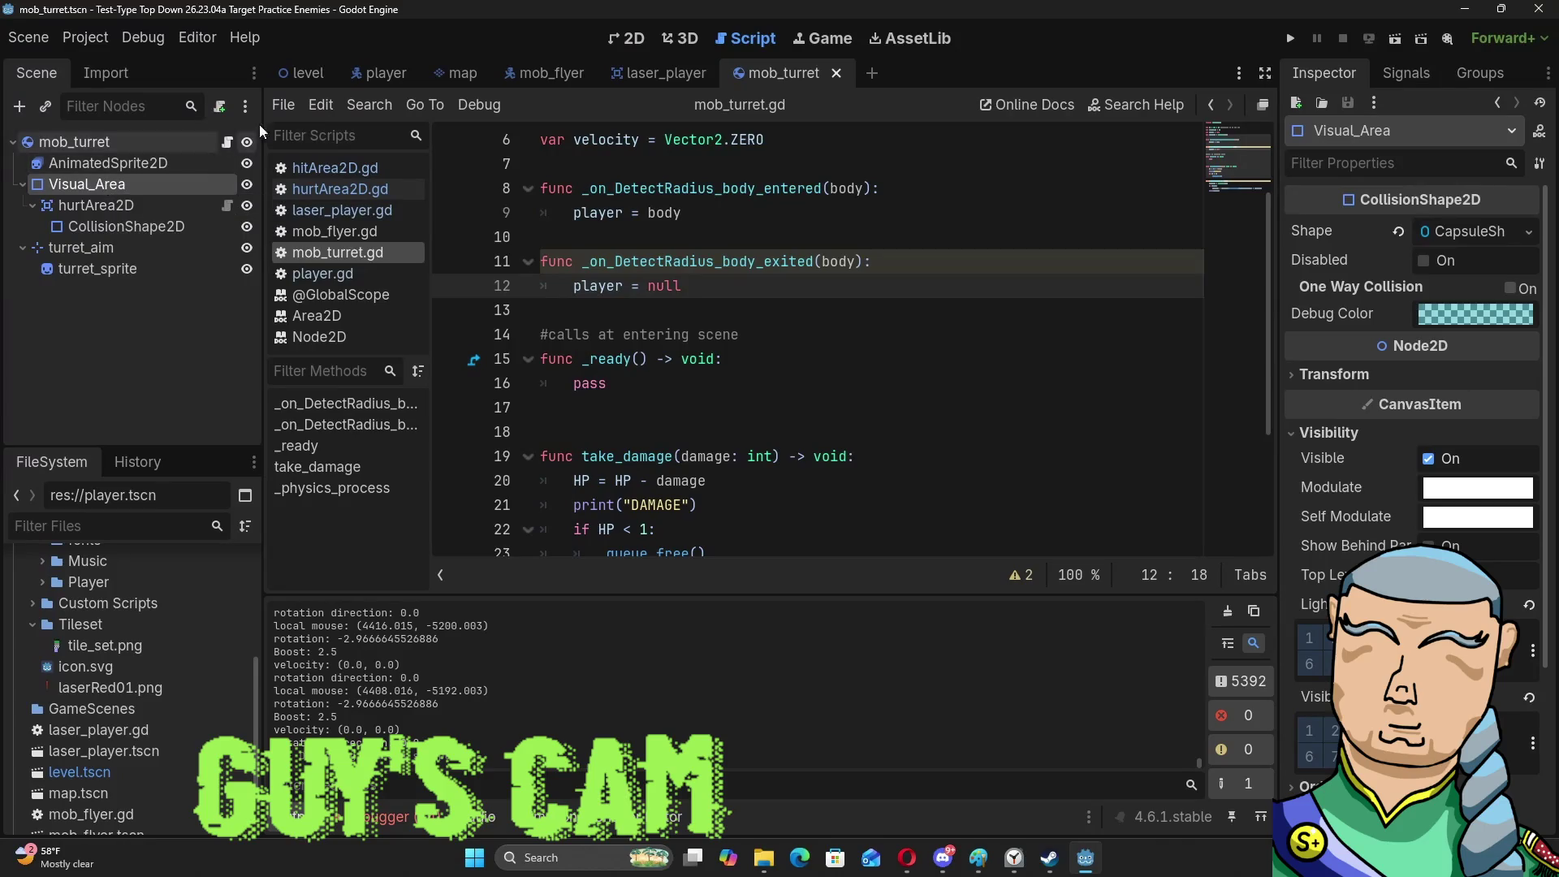
Change Visual_Area's node type to Area2D.
{"action": "right_click", "coordinate": [80, 183]}
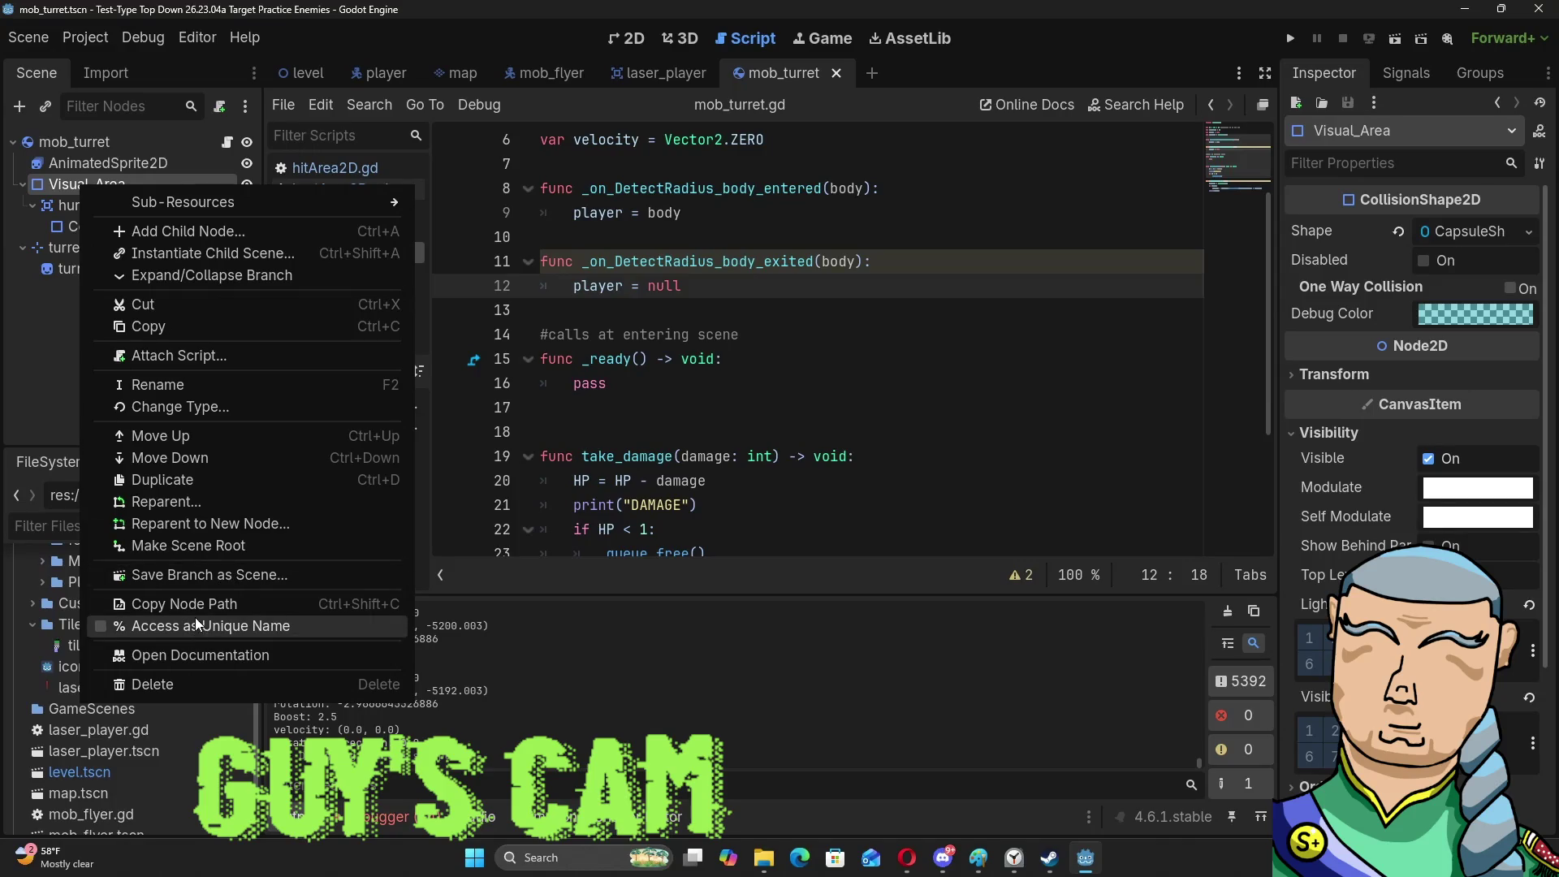
{"action": "left_click", "coordinate": [192, 407]}
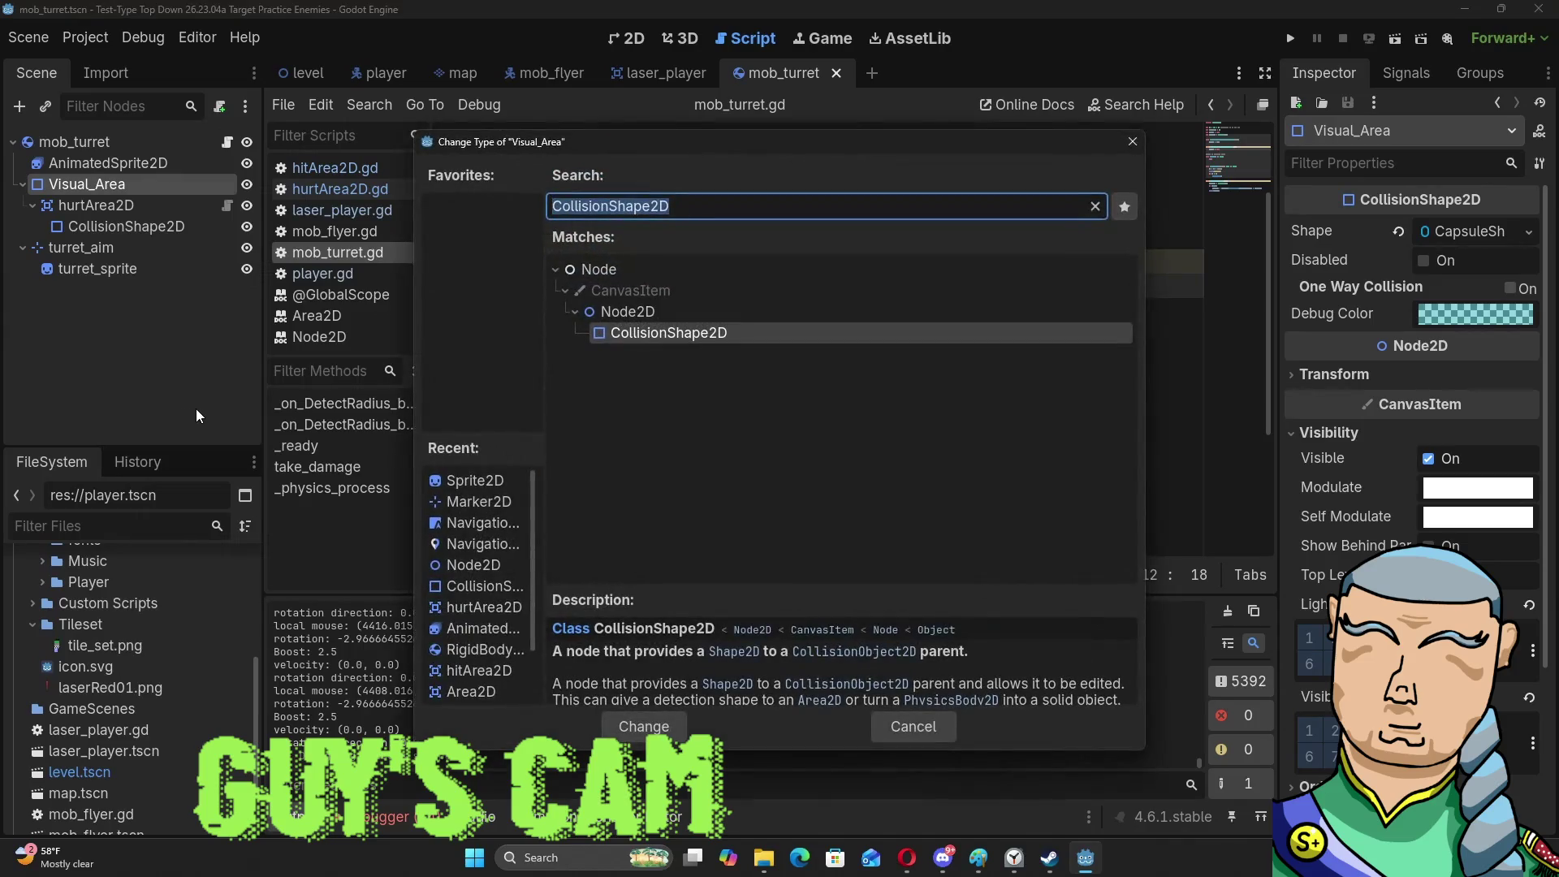
{"action": "type", "text": "area"}
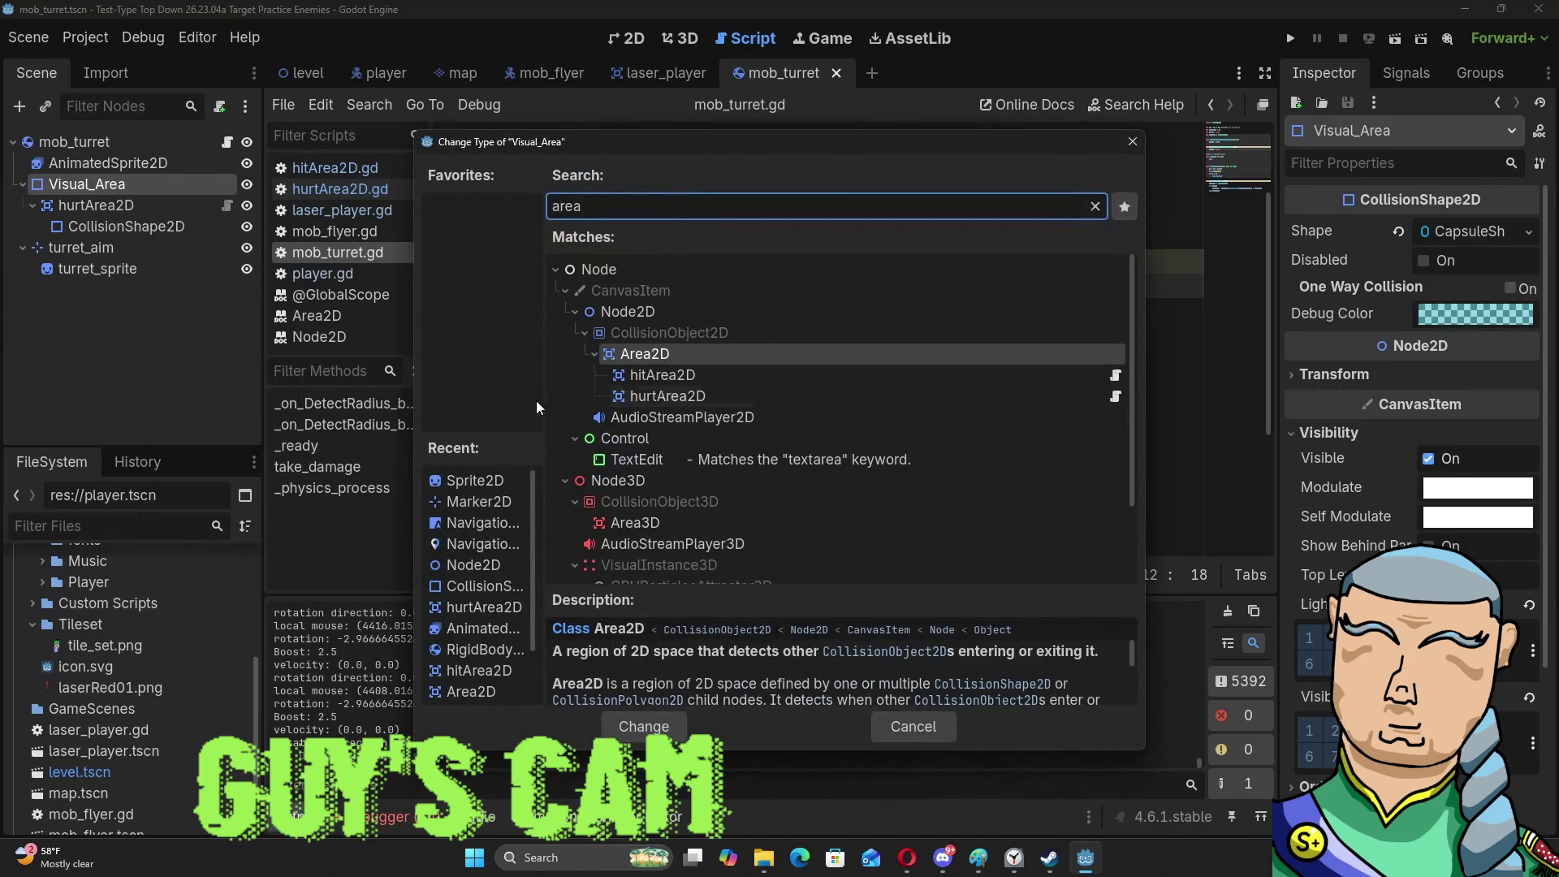
{"action": "double_click", "coordinate": [640, 351]}
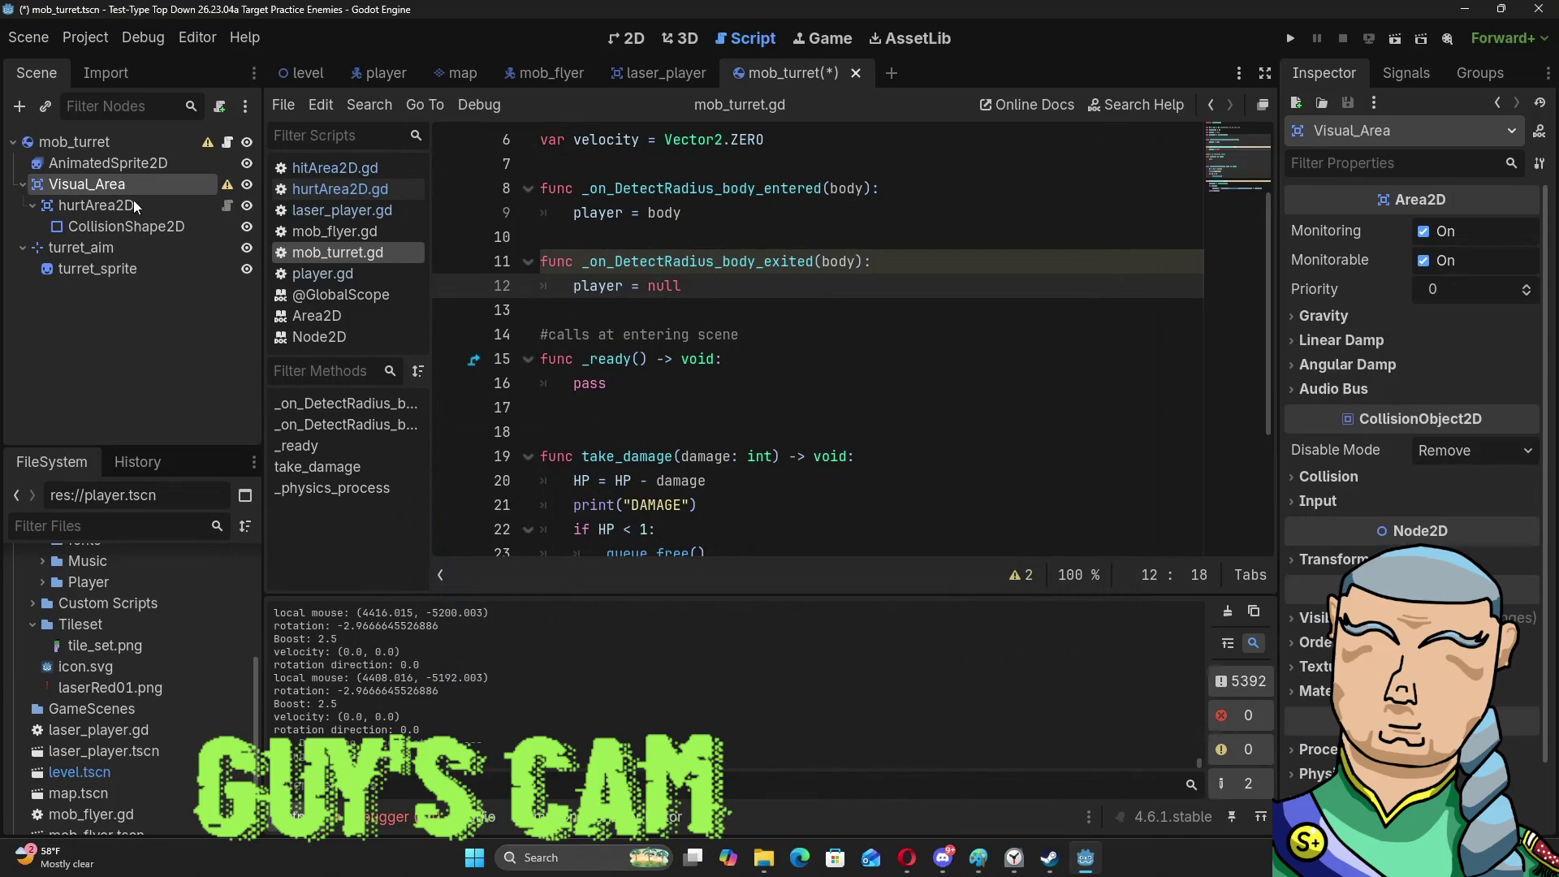
Keep Disable Mode at Remove, glance at the collision layers, and switch to the 2D view.
{"action": "mouse_move", "coordinate": [227, 191]}
{"action": "left_click", "coordinate": [1432, 455]}
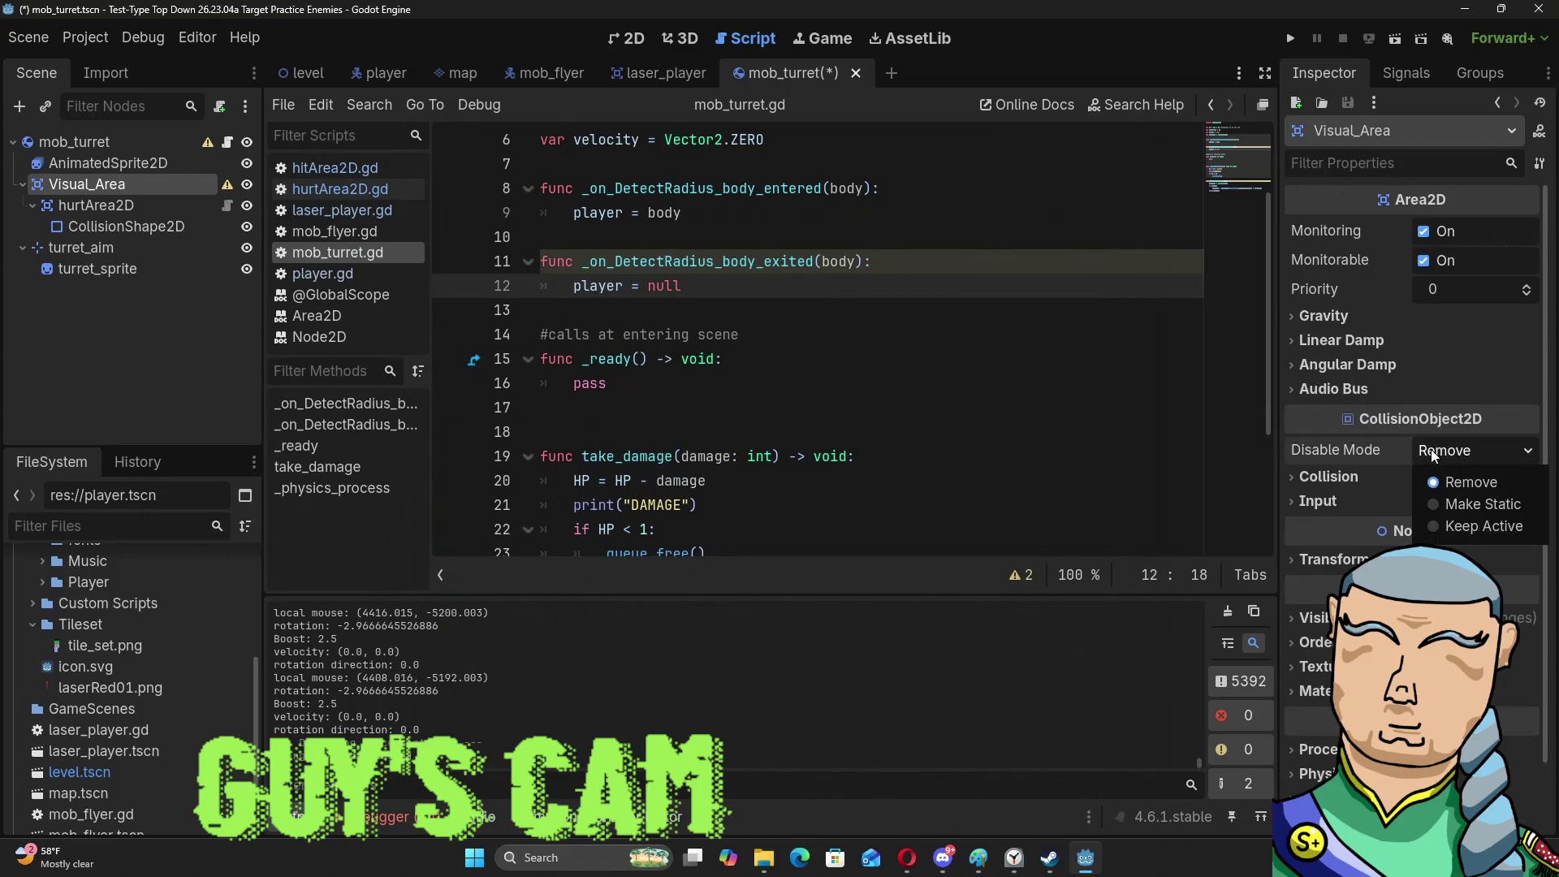
{"action": "left_click", "coordinate": [1433, 453]}
{"action": "left_click", "coordinate": [1341, 478]}
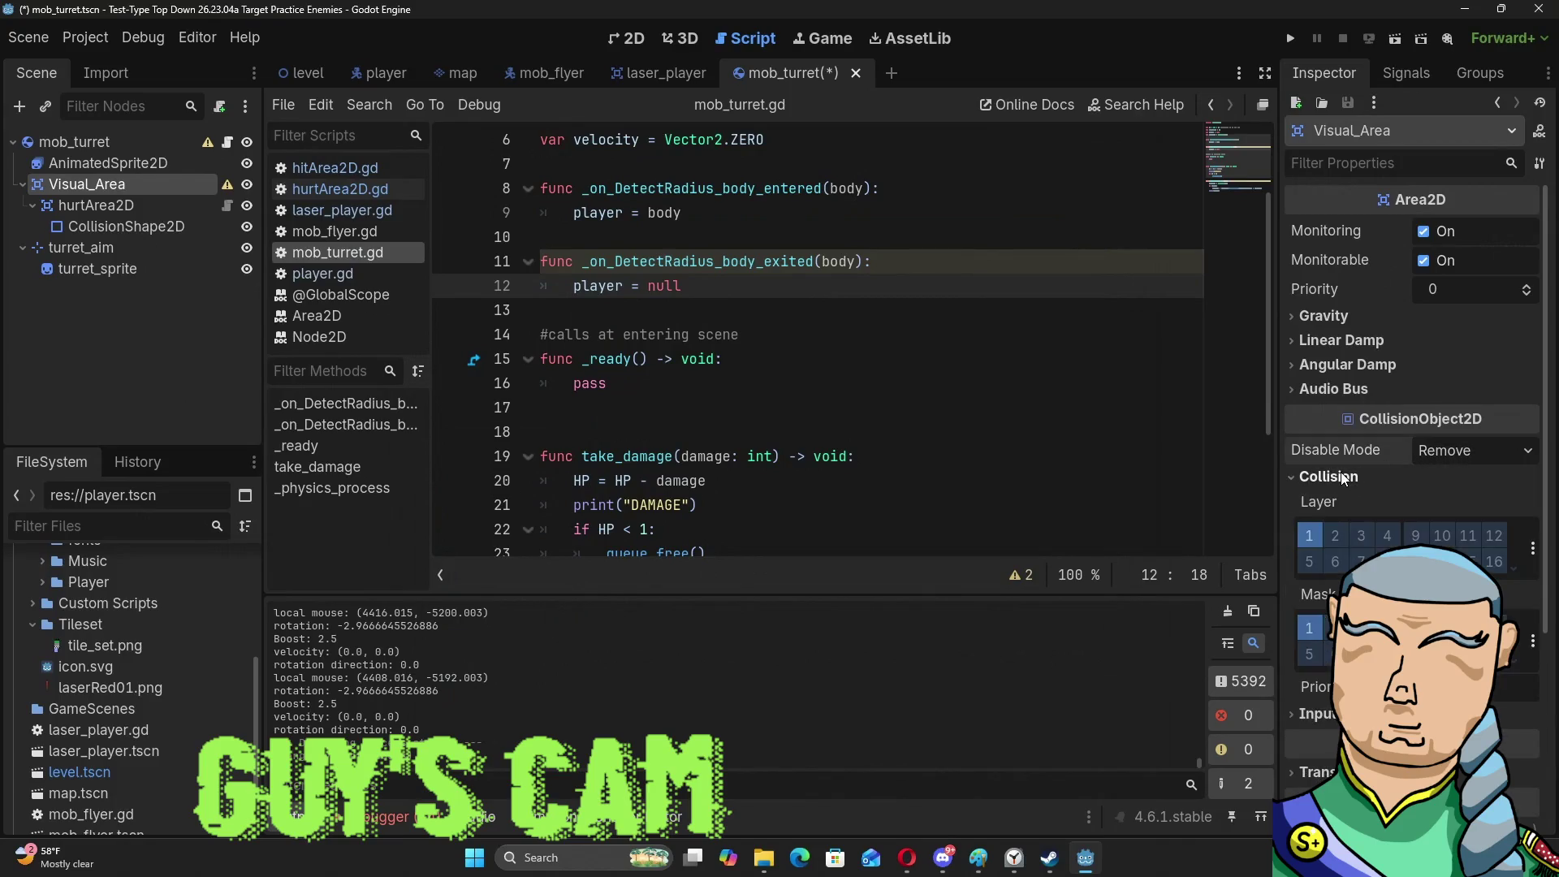
{"action": "left_click", "coordinate": [1342, 478]}
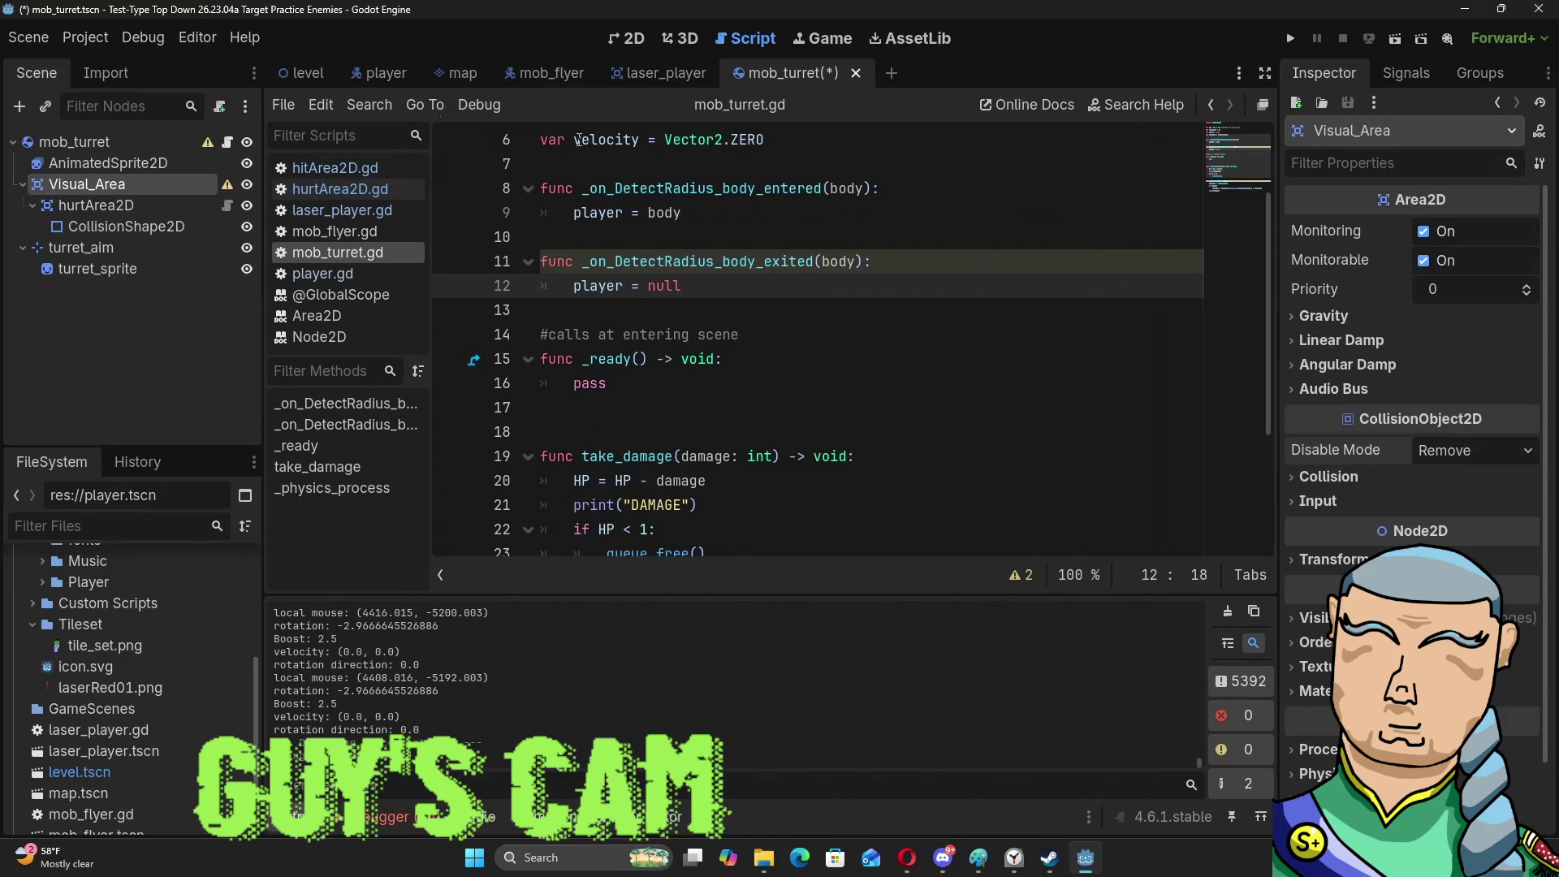
{"action": "left_click", "coordinate": [617, 39]}
{"action": "scroll", "coordinate": [592, 361], "scroll_direction": "up", "scroll_amount": 5}
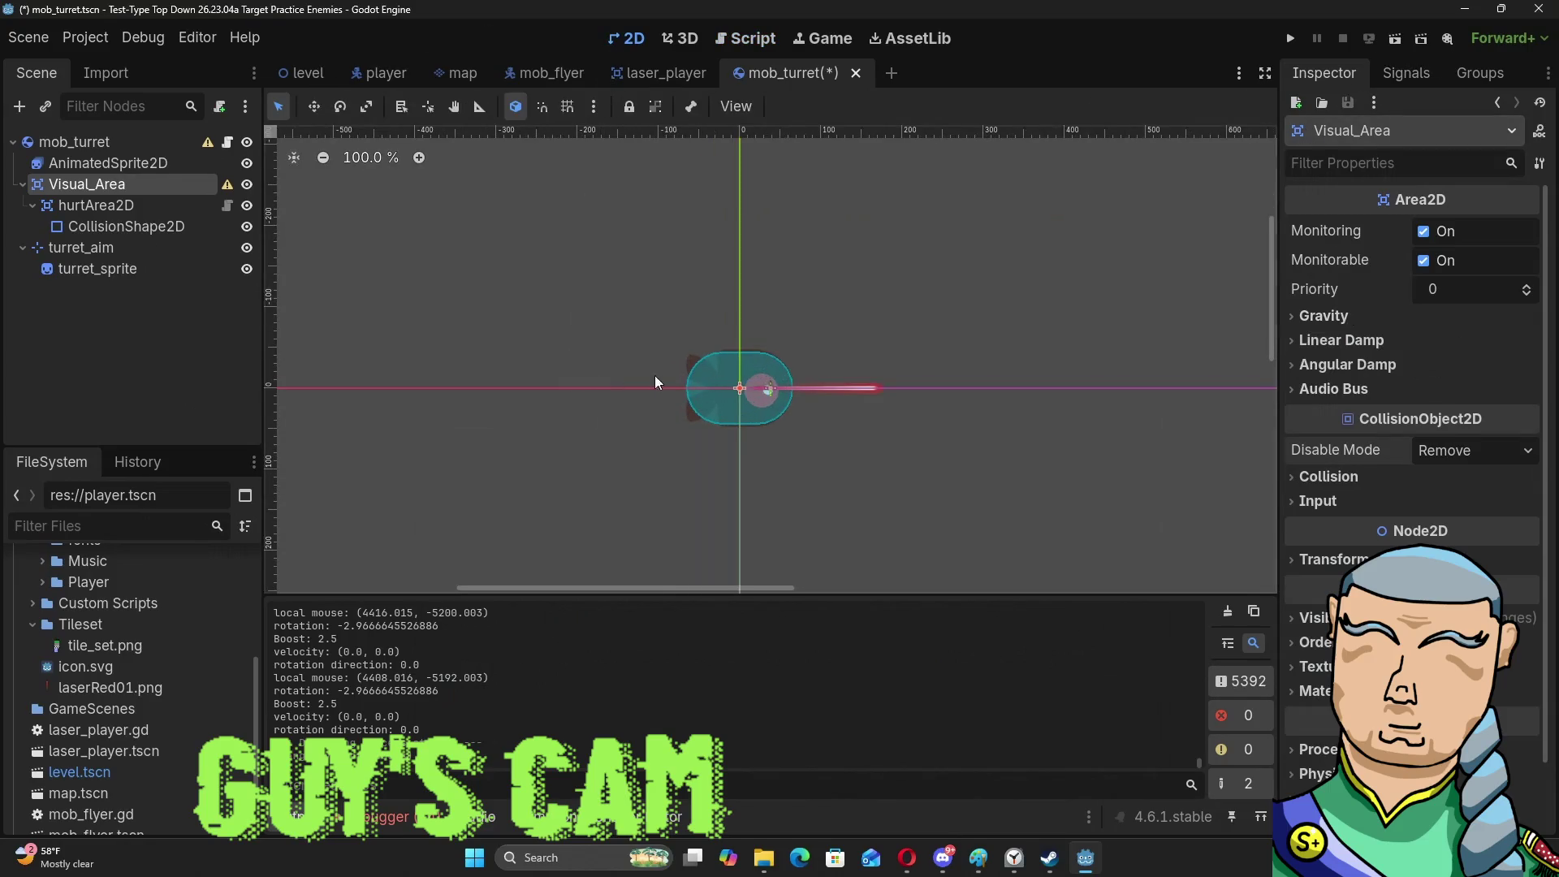
Zoom the 2D view and inspect Visual_Area's Transform, Texture and Material properties, then bring up its context menu.
{"action": "scroll", "coordinate": [755, 387], "scroll_direction": "up", "scroll_amount": 4}
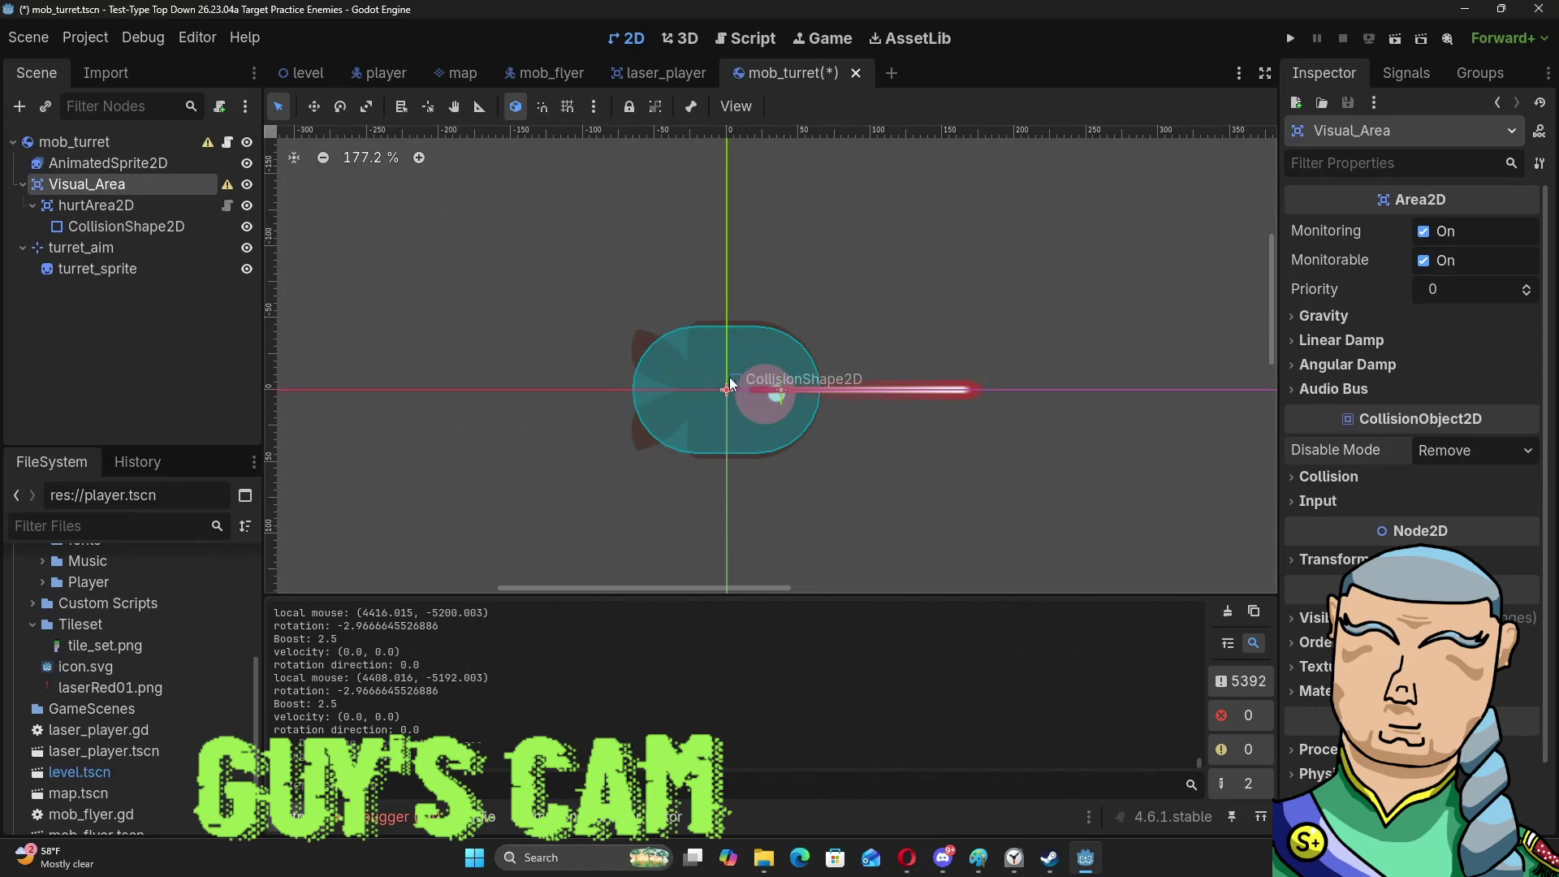
{"action": "scroll", "coordinate": [1412, 259], "scroll_direction": "down", "scroll_amount": 2}
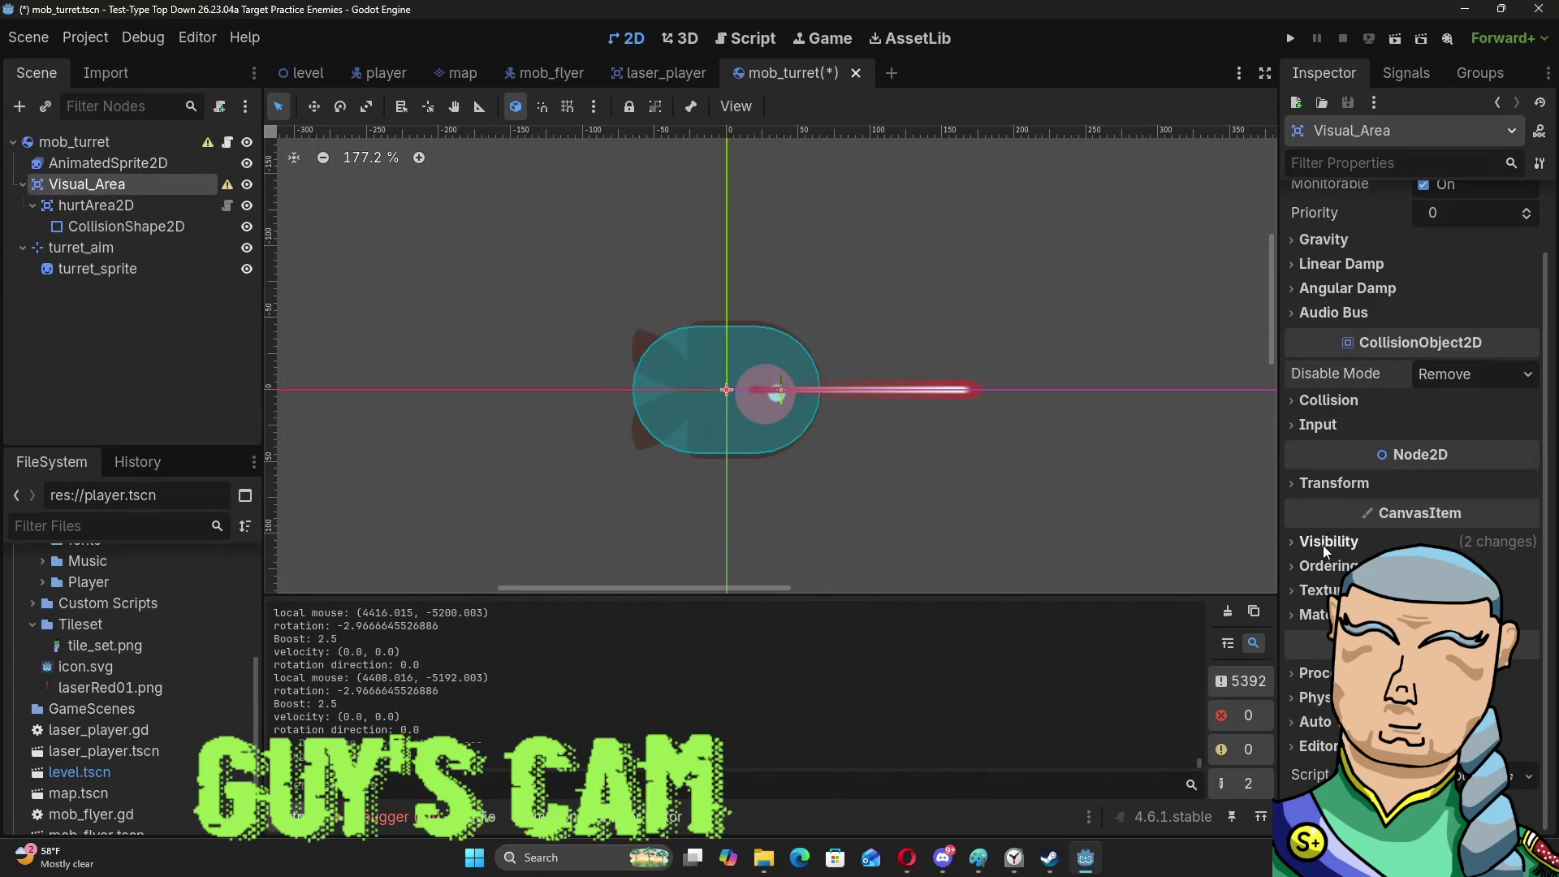
{"action": "left_click", "coordinate": [1318, 484]}
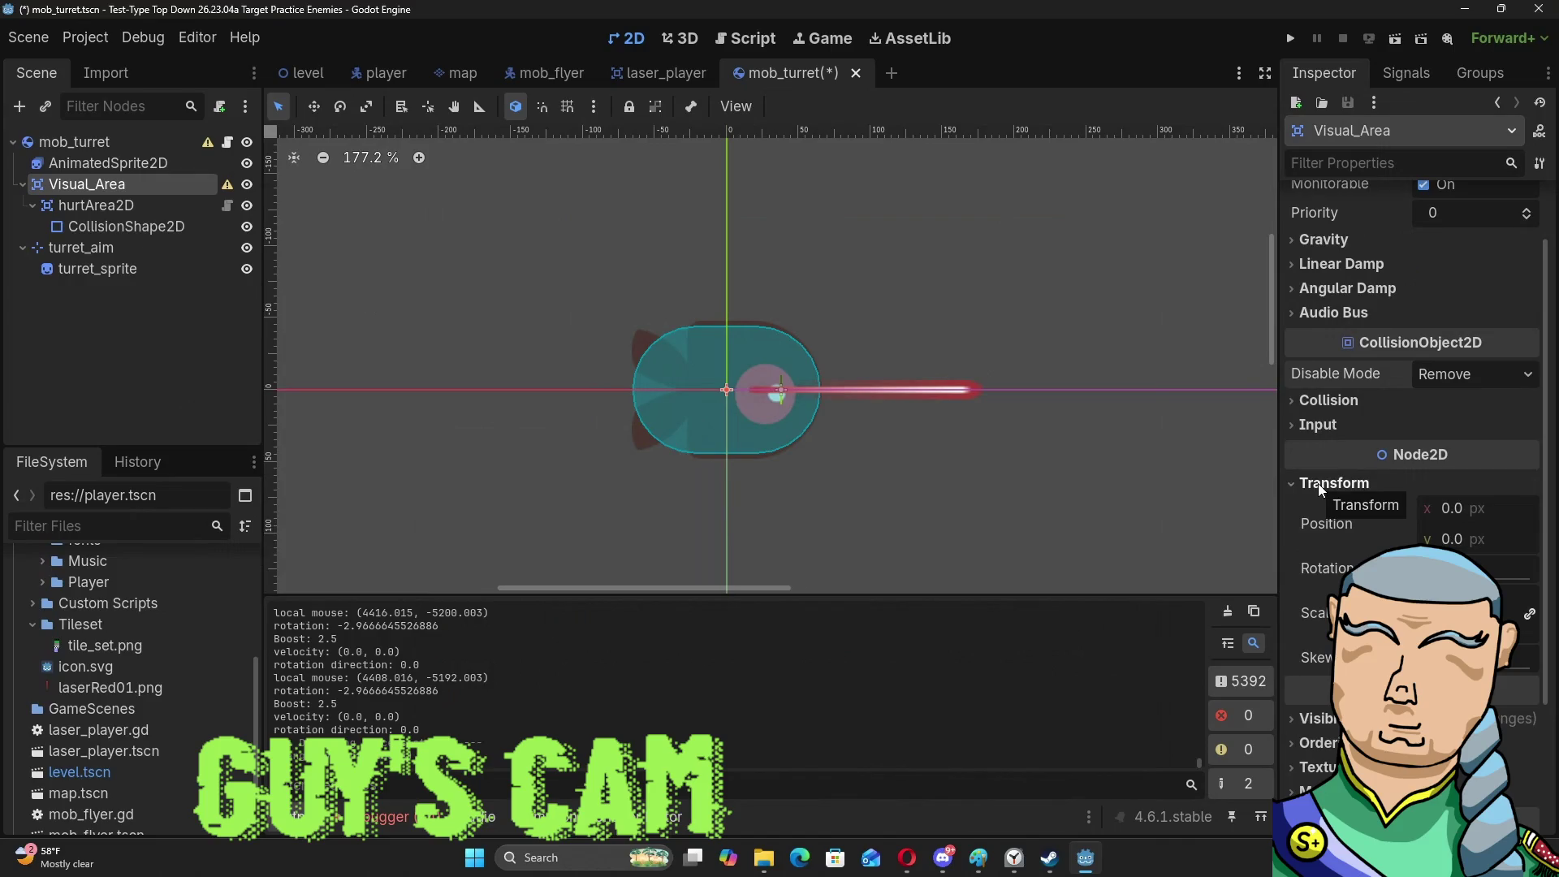
{"action": "left_click", "coordinate": [1318, 484]}
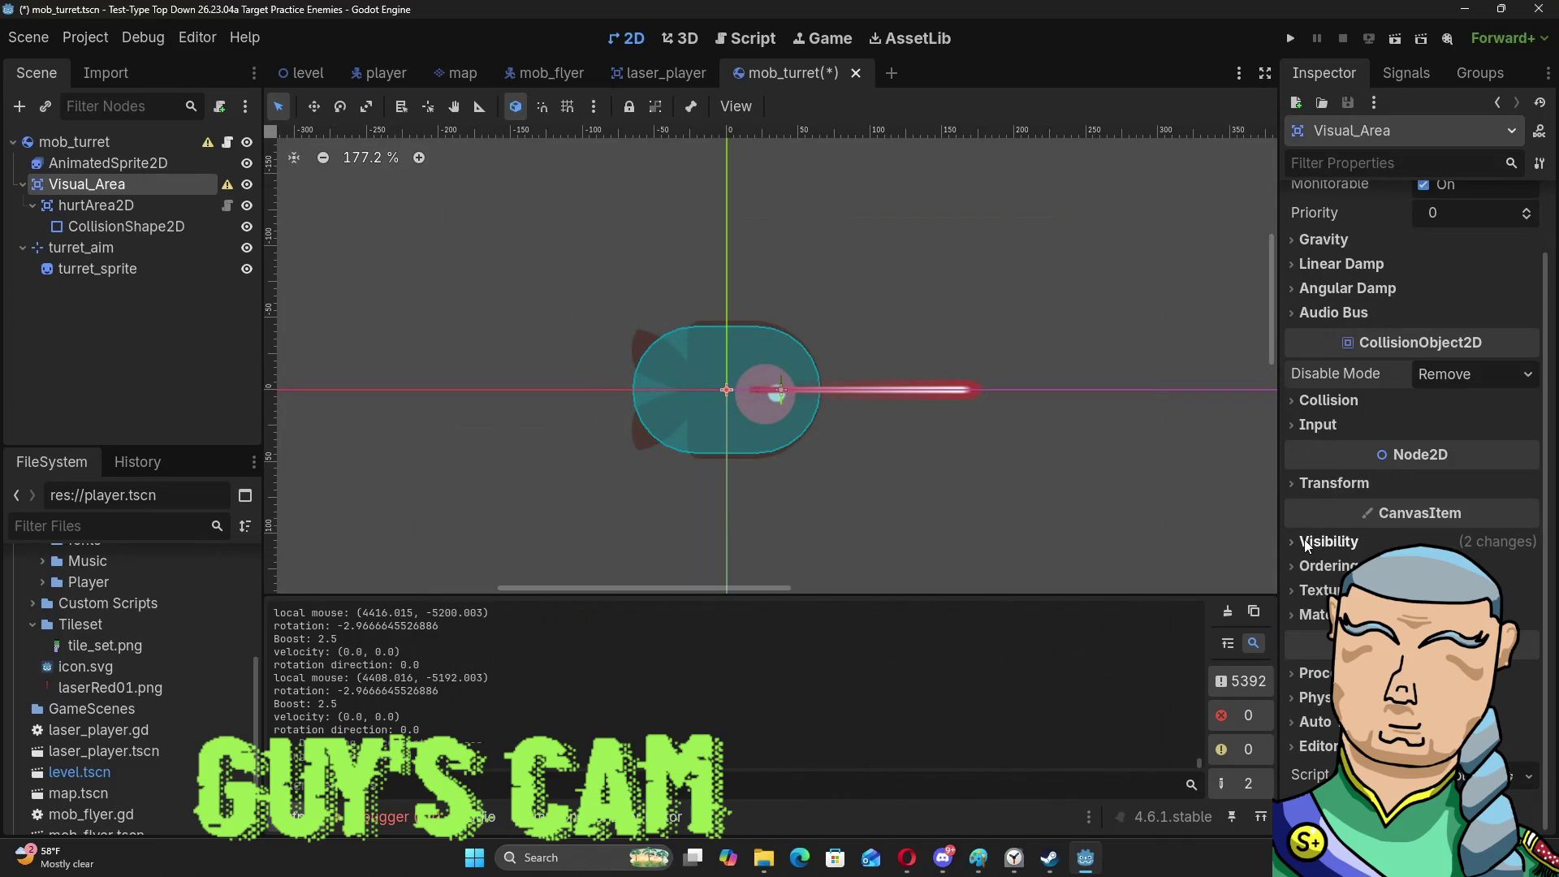
{"action": "left_click", "coordinate": [1324, 592]}
{"action": "left_click", "coordinate": [1324, 592]}
{"action": "left_click", "coordinate": [1313, 615]}
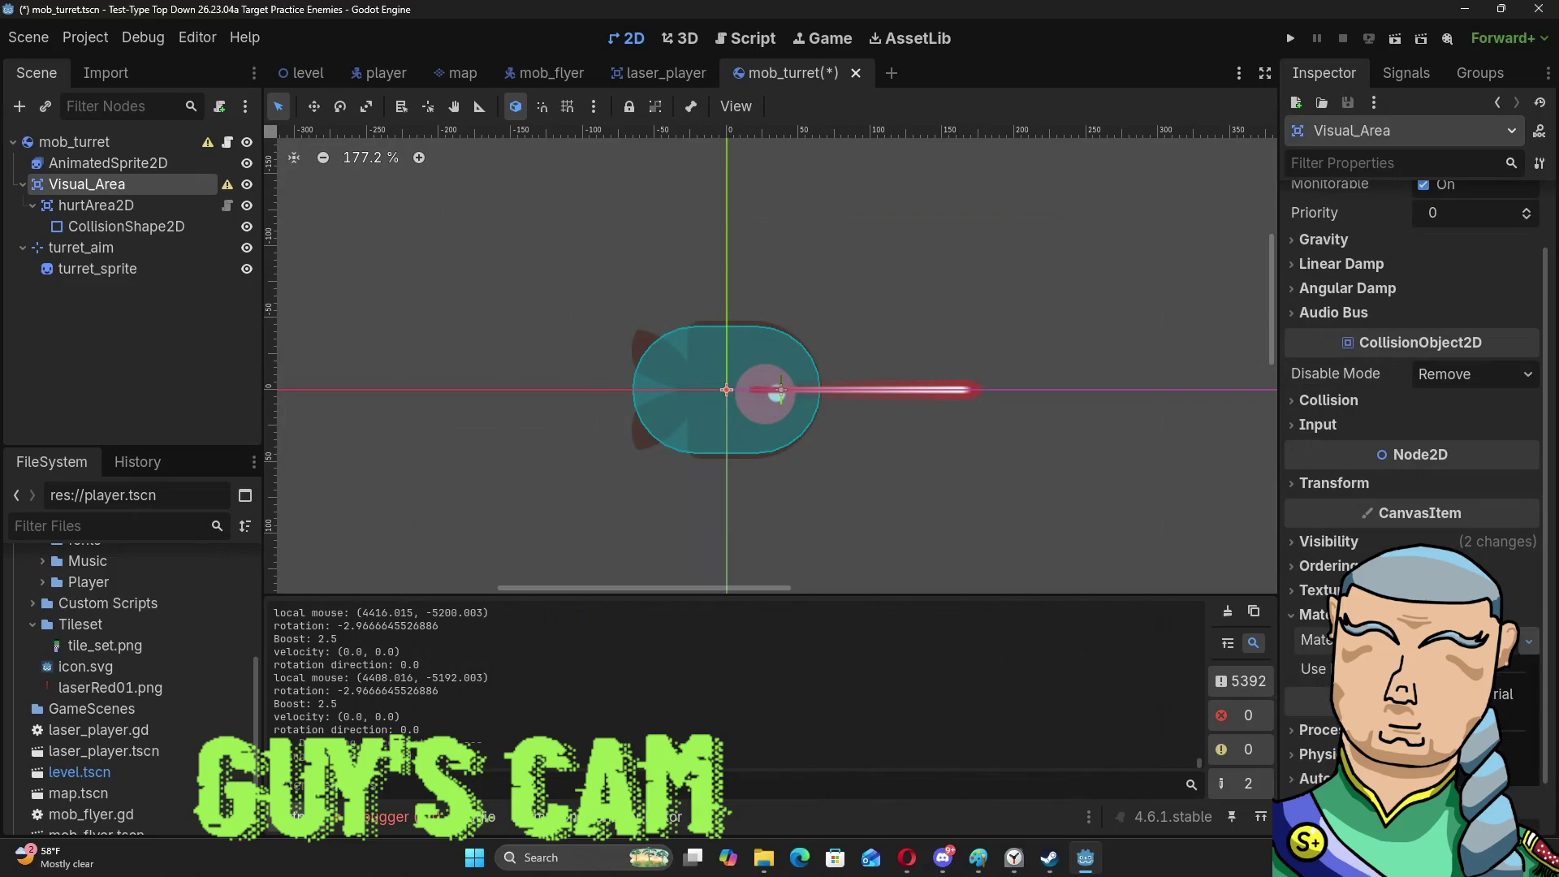
{"action": "left_click", "coordinate": [1324, 617]}
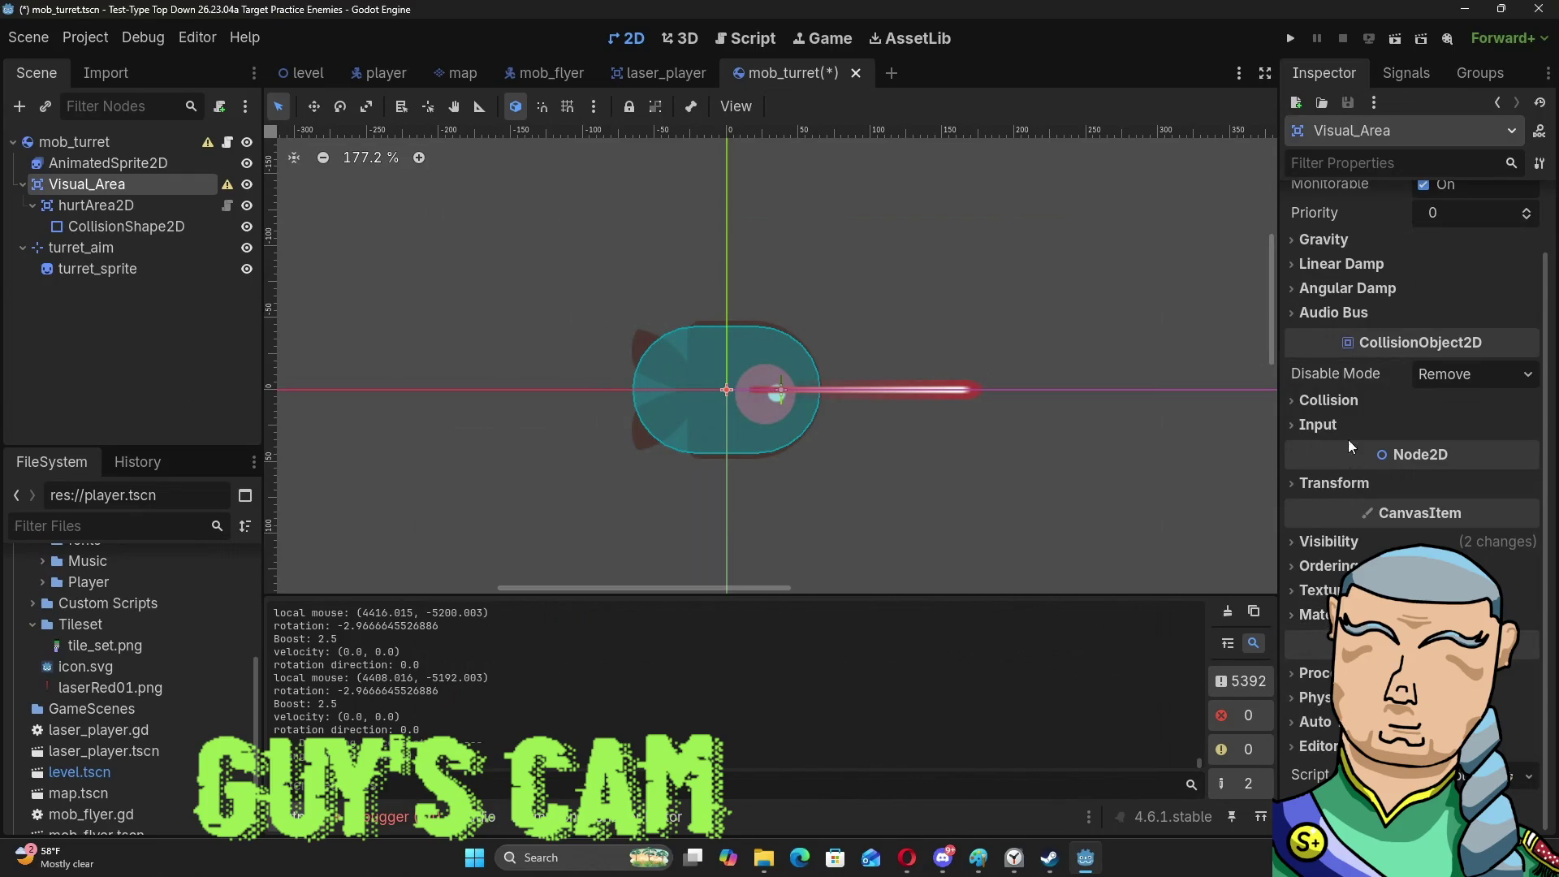
{"action": "right_click", "coordinate": [80, 183]}
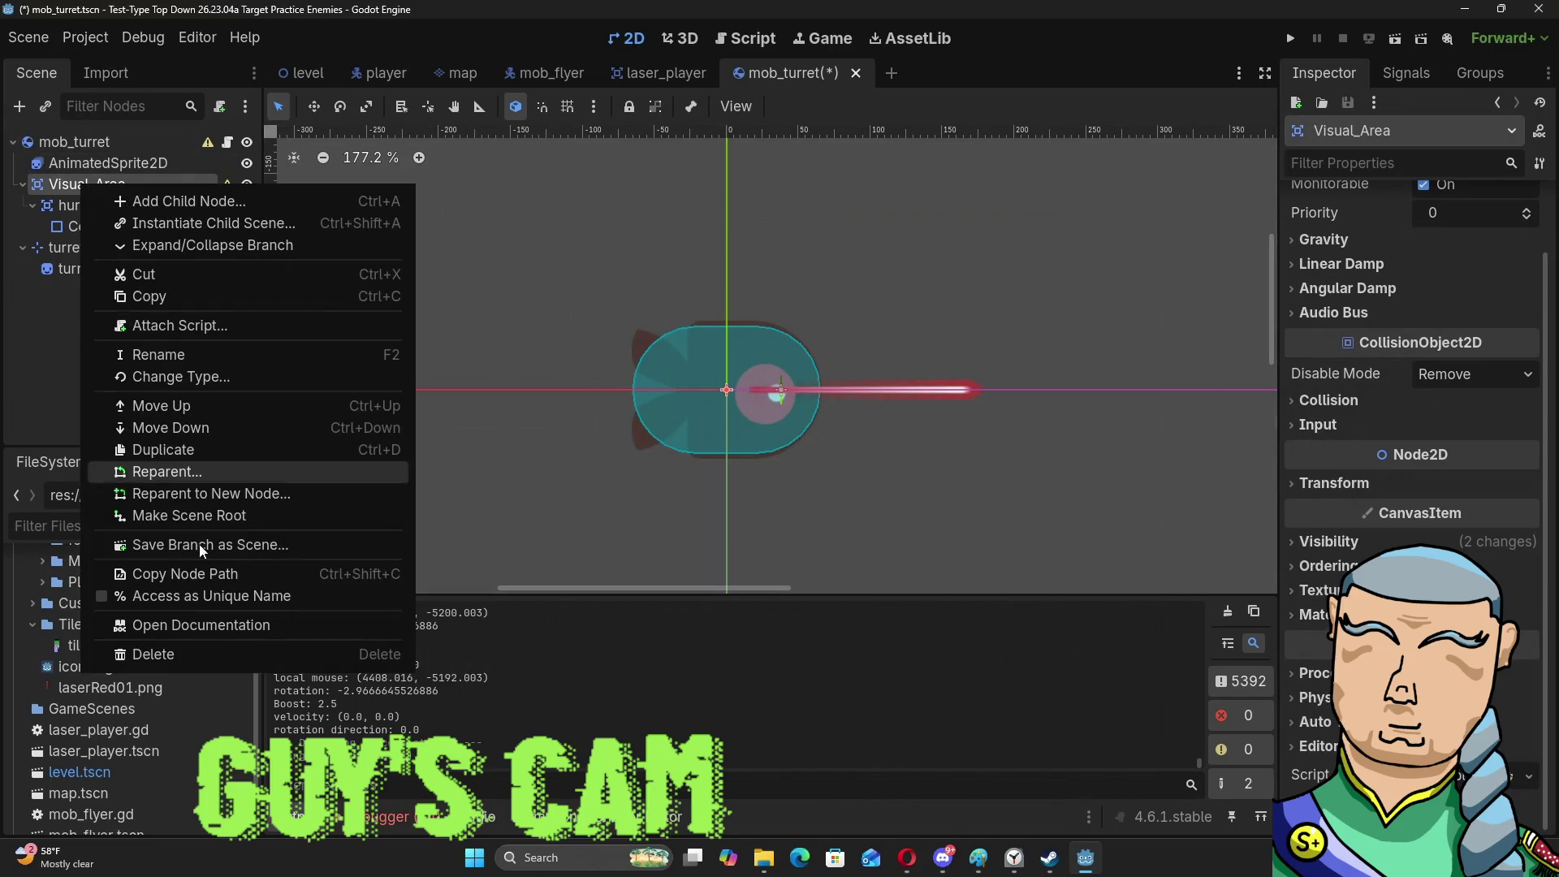
Open the Area2D documentation, scroll through its properties and signals, then return to mob_turret.gd.
{"action": "left_click", "coordinate": [198, 626]}
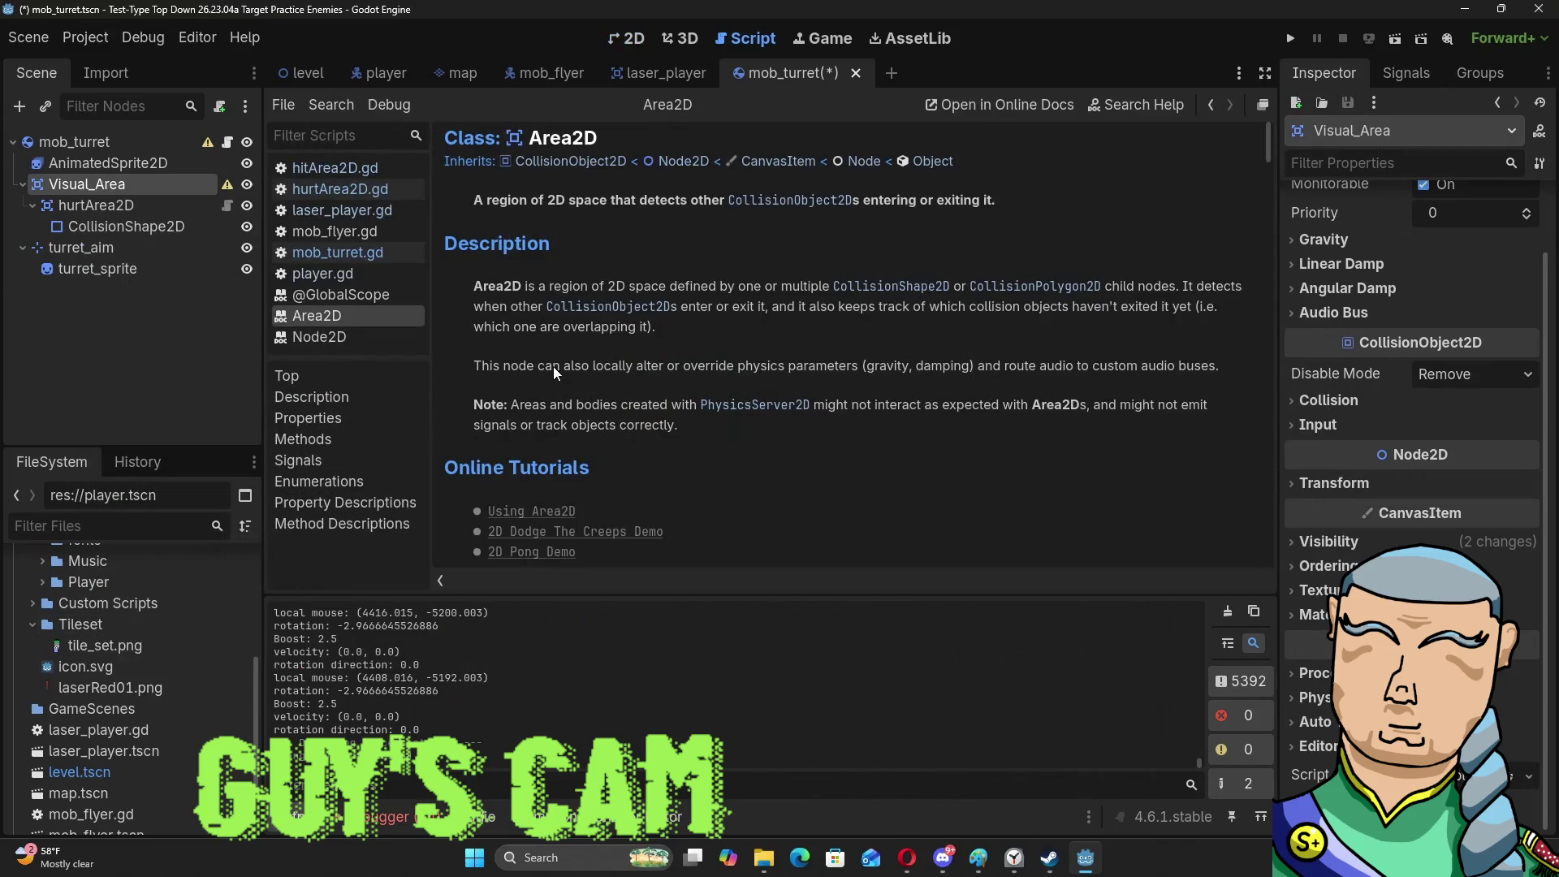
{"action": "scroll", "coordinate": [552, 324], "scroll_direction": "down", "scroll_amount": 3}
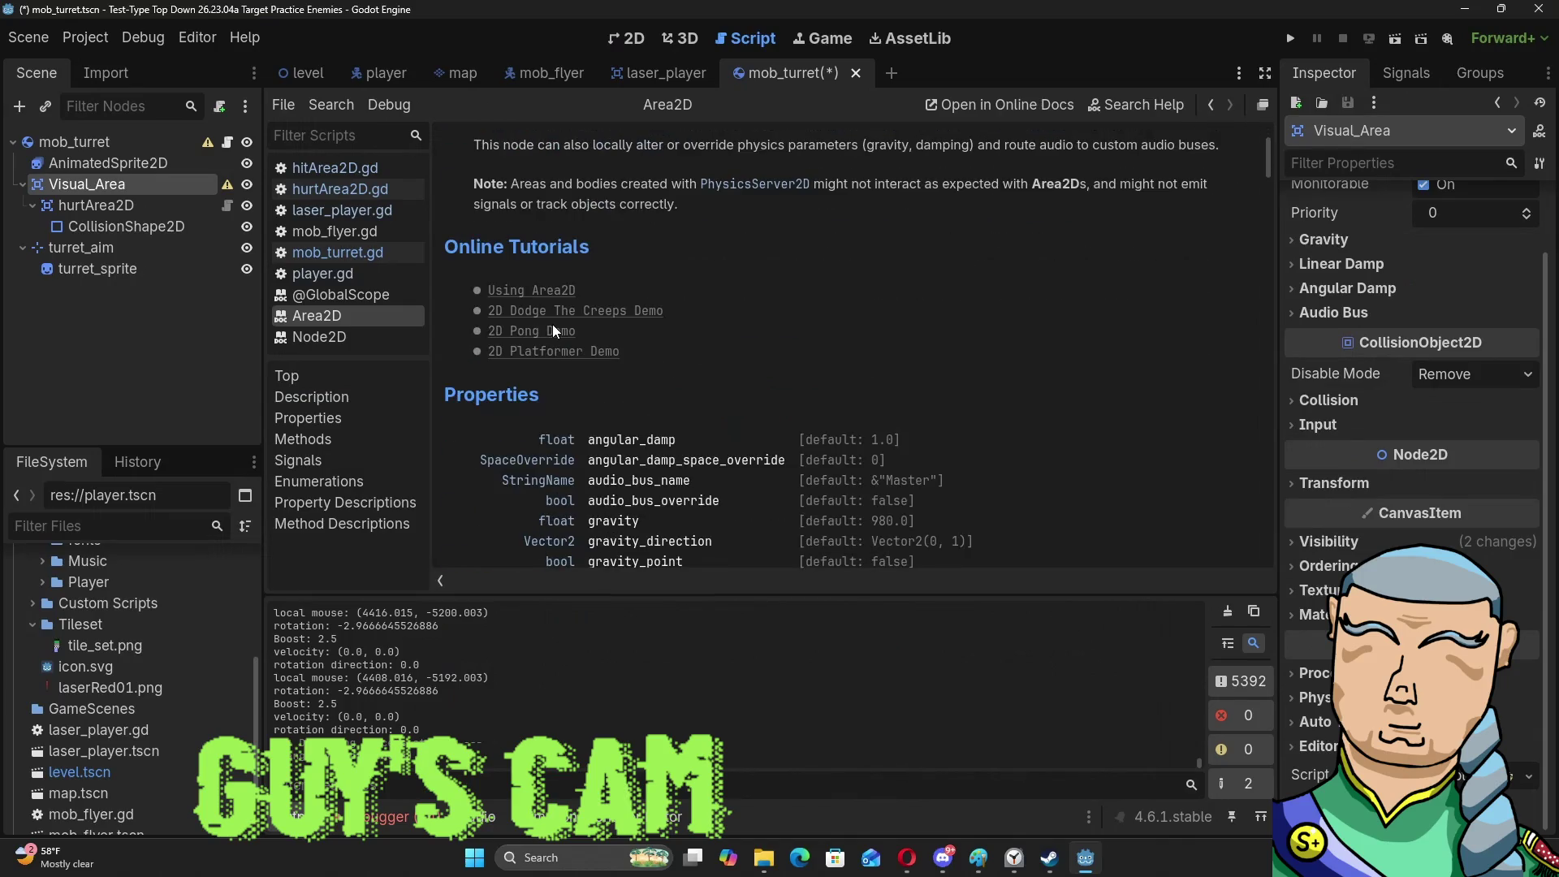
{"action": "scroll", "coordinate": [552, 332], "scroll_direction": "down", "scroll_amount": 2}
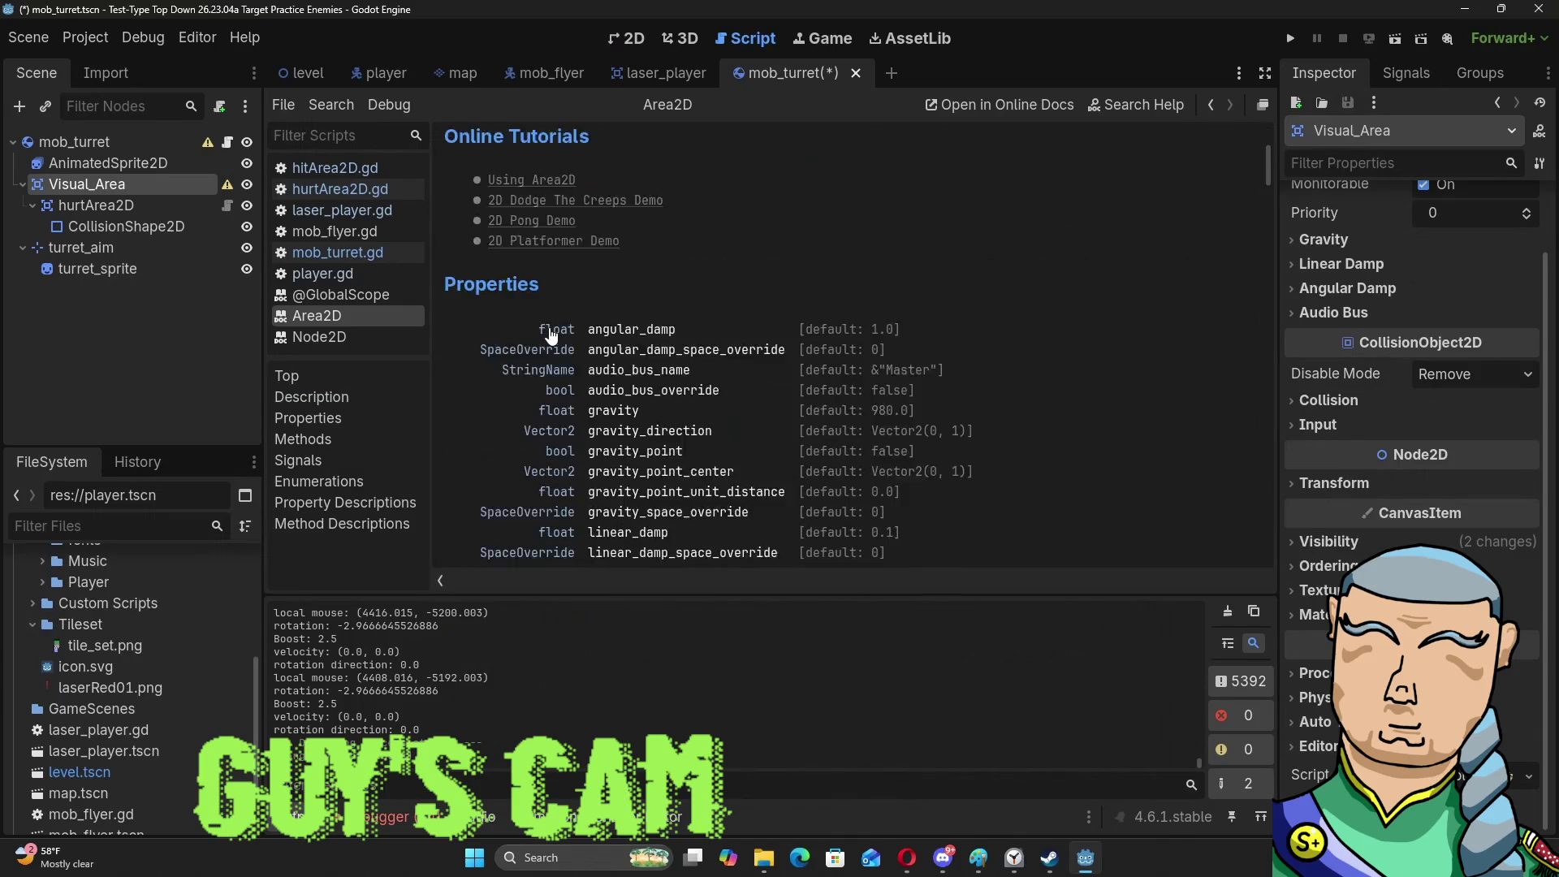
{"action": "scroll", "coordinate": [551, 336], "scroll_direction": "down", "scroll_amount": 2}
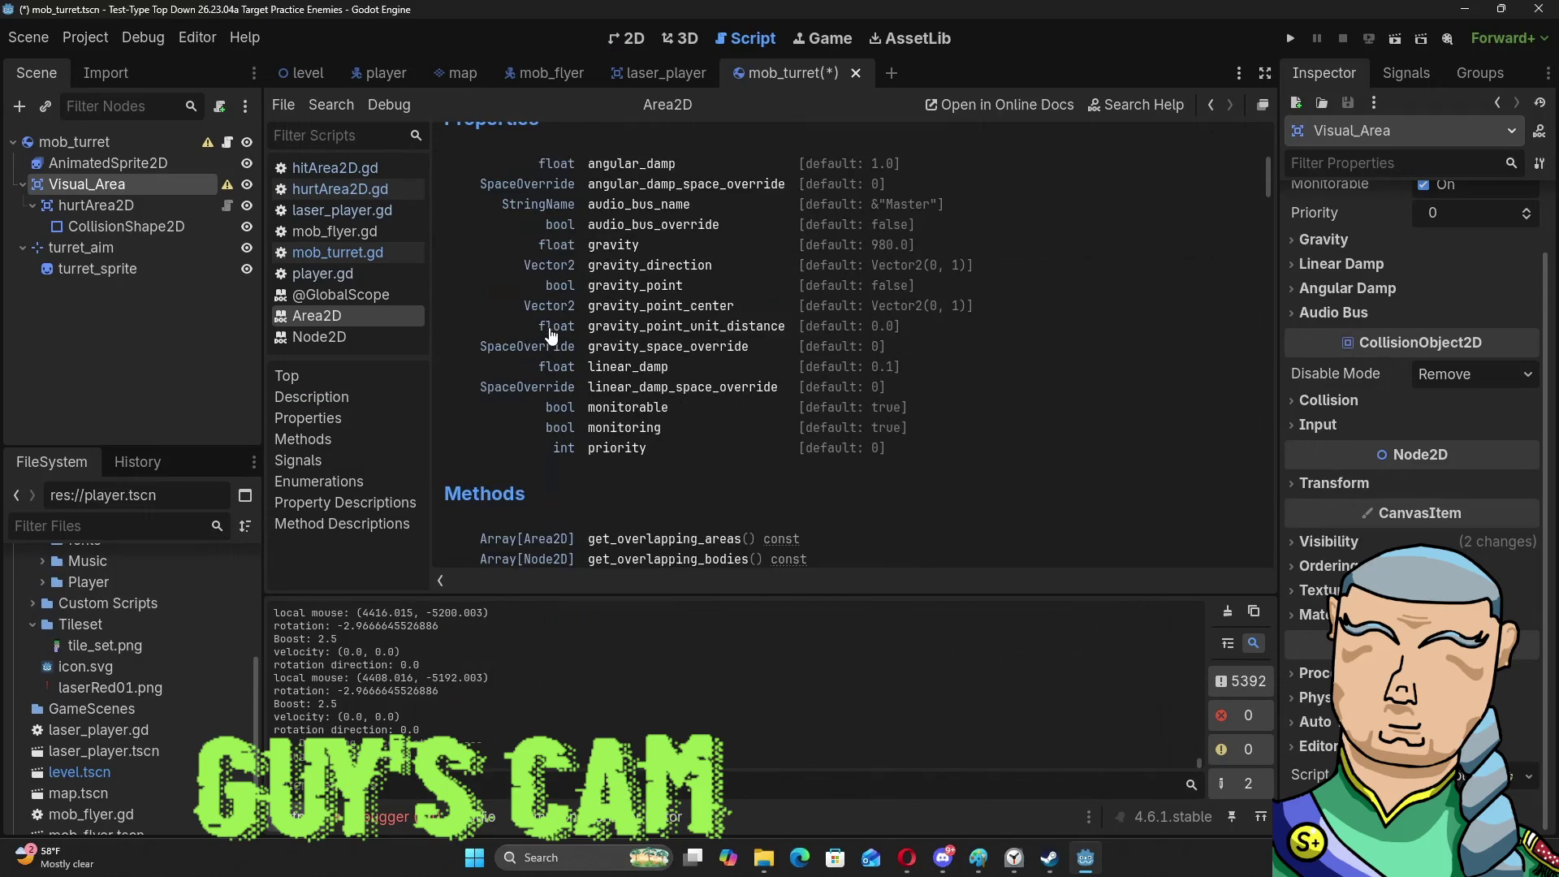
{"action": "scroll", "coordinate": [551, 335], "scroll_direction": "down", "scroll_amount": 3}
{"action": "scroll", "coordinate": [551, 335], "scroll_direction": "down", "scroll_amount": 3}
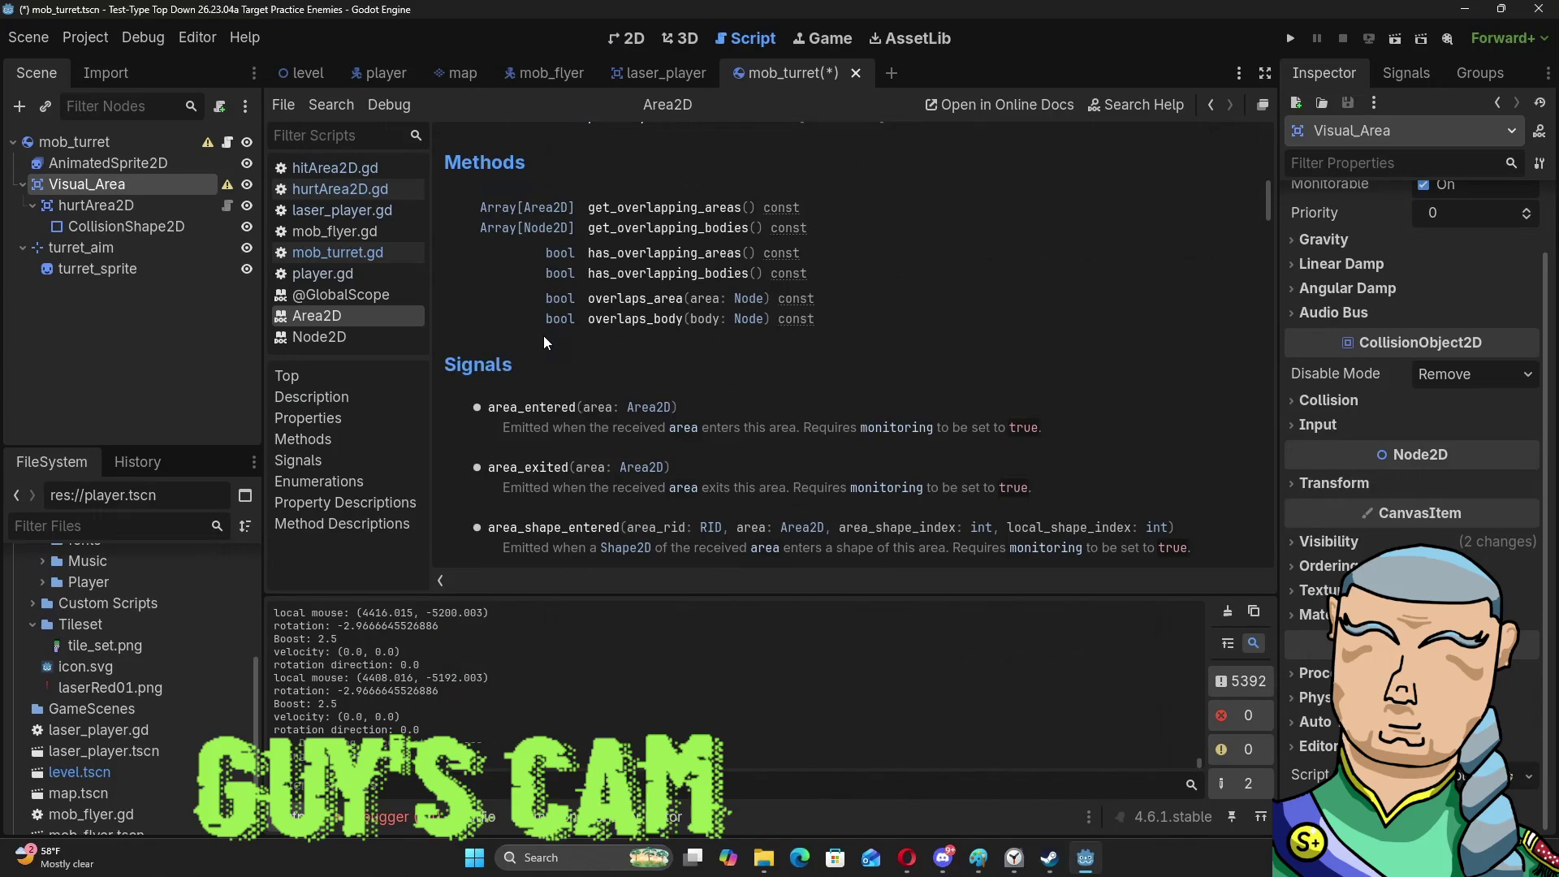
{"action": "scroll", "coordinate": [544, 335], "scroll_direction": "down", "scroll_amount": 3}
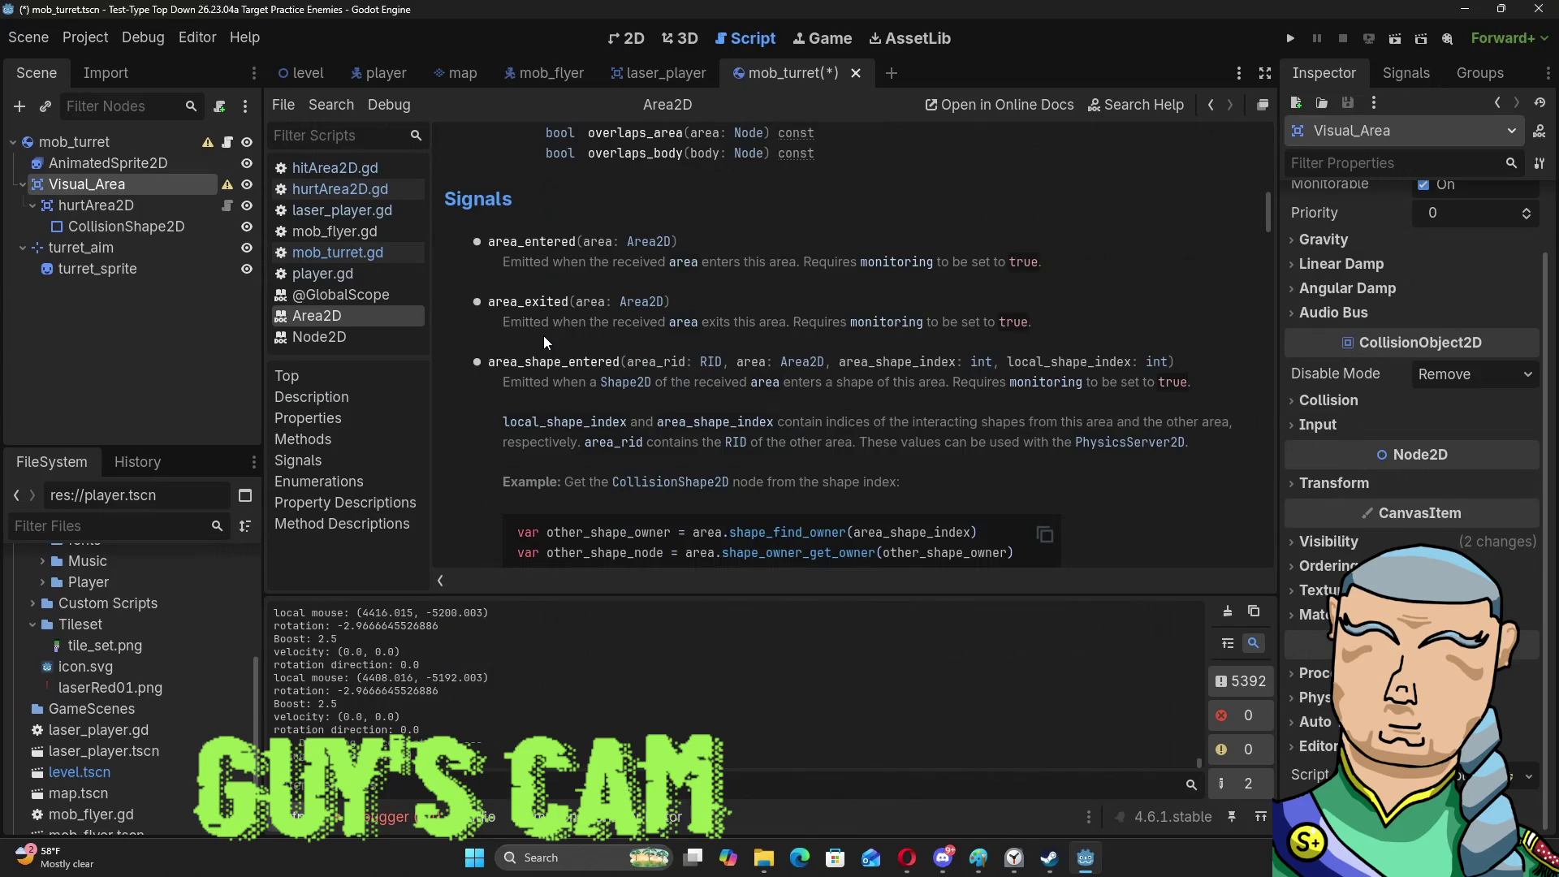
{"action": "scroll", "coordinate": [549, 396], "scroll_direction": "down", "scroll_amount": 3}
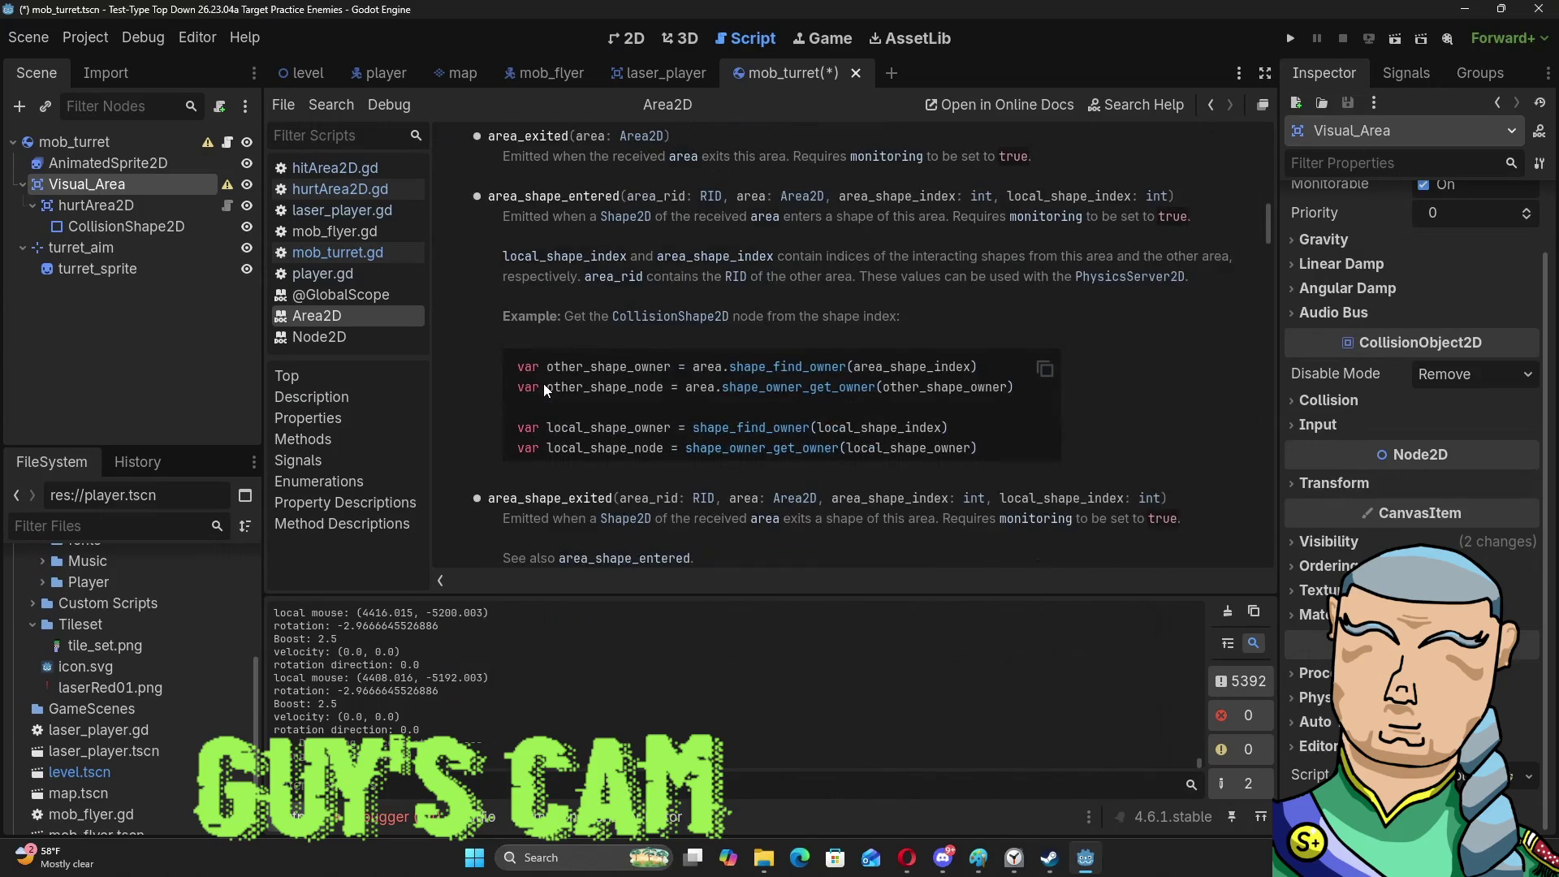
{"action": "scroll", "coordinate": [544, 384], "scroll_direction": "down", "scroll_amount": 2}
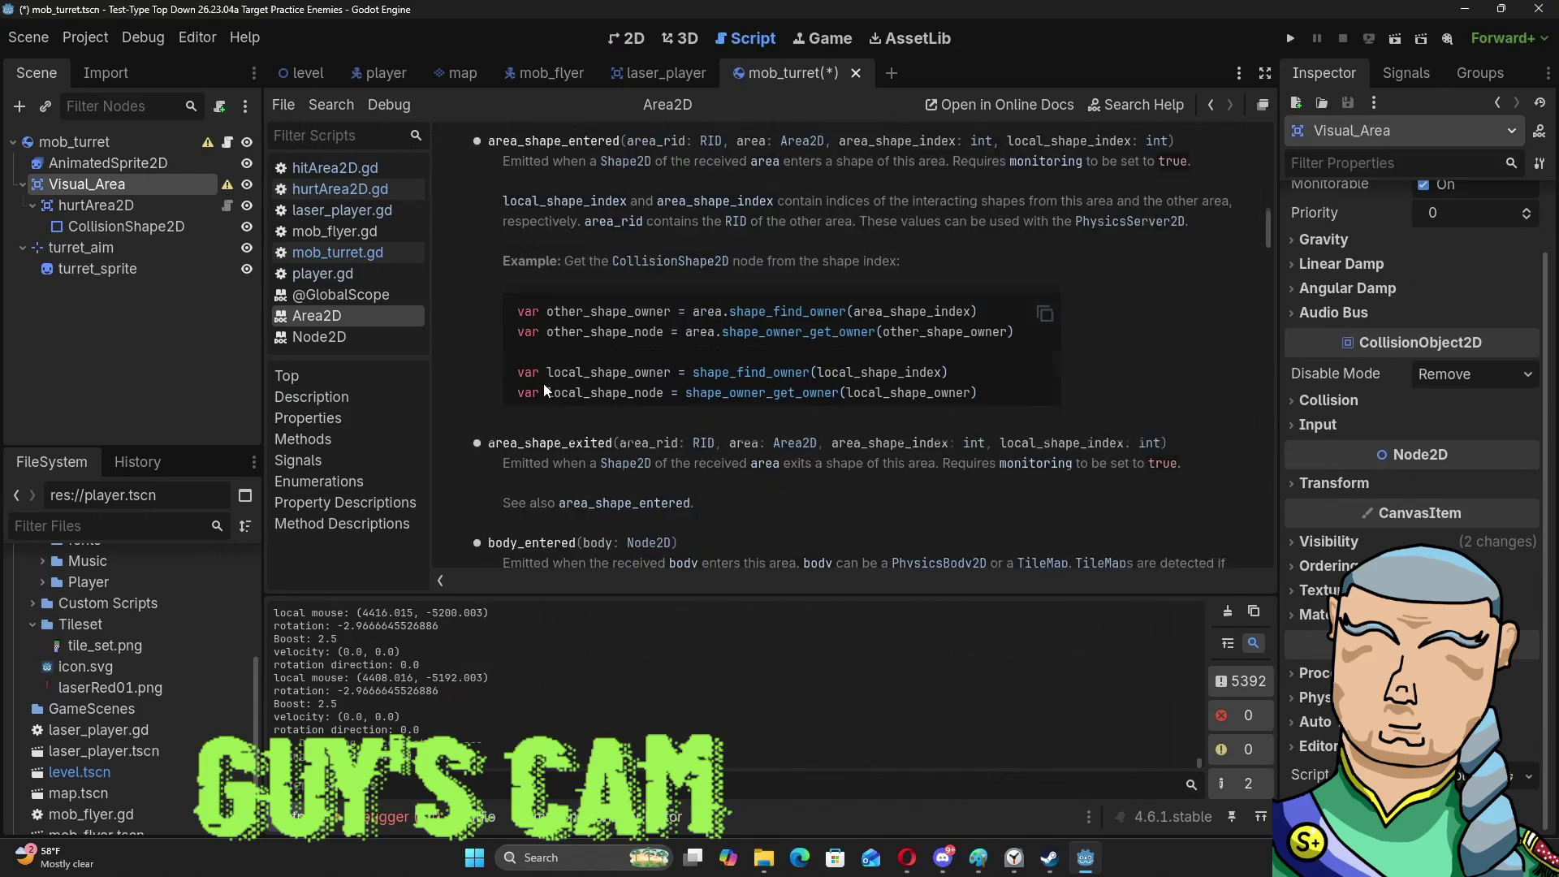
{"action": "scroll", "coordinate": [543, 383], "scroll_direction": "down", "scroll_amount": 12}
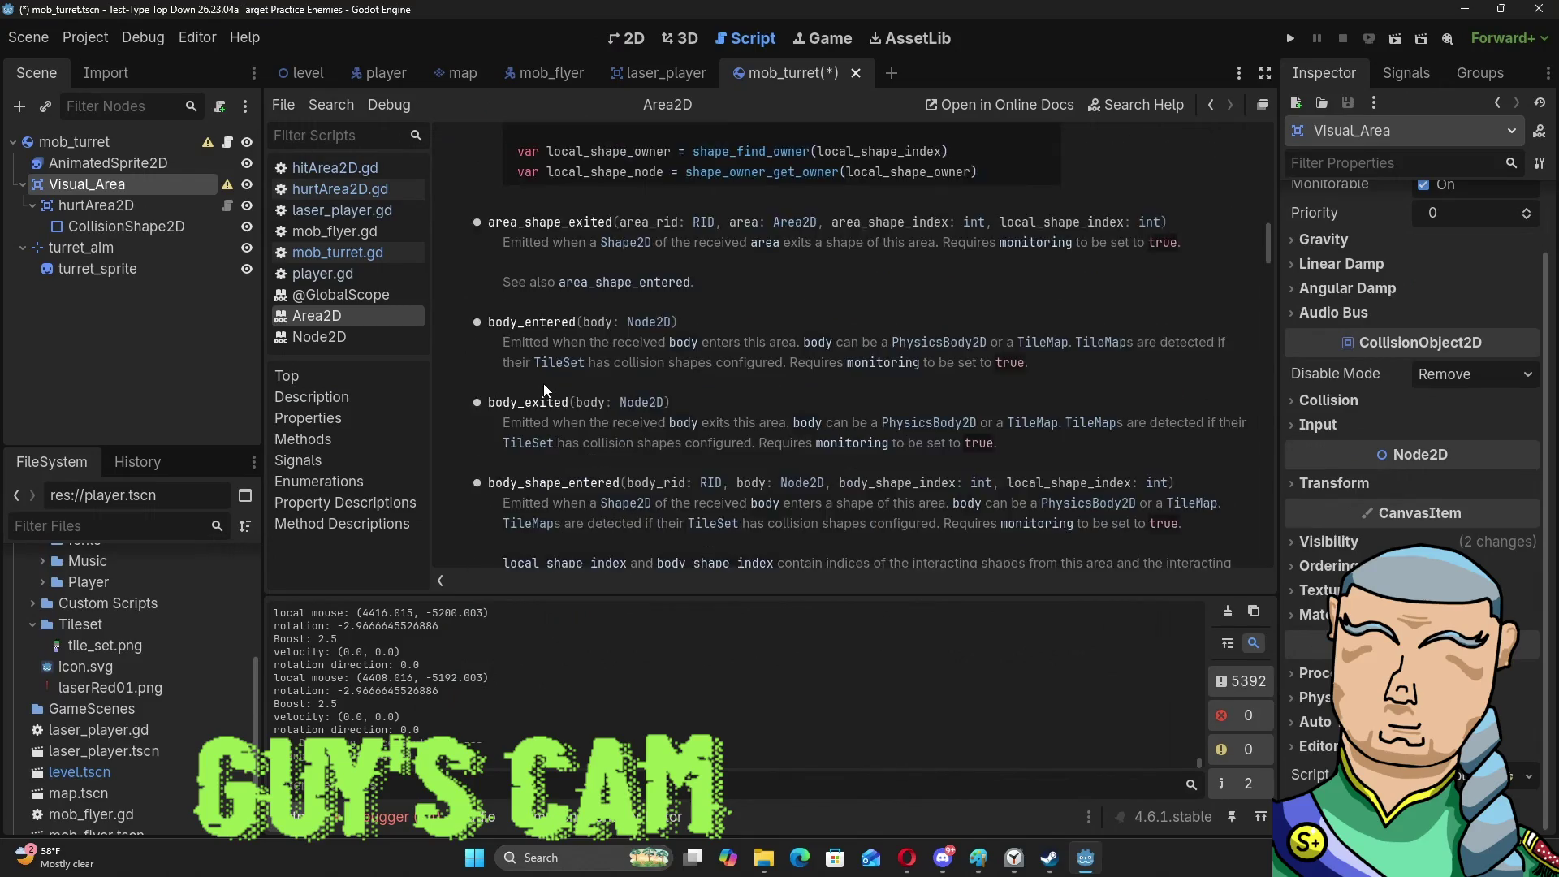
{"action": "scroll", "coordinate": [544, 383], "scroll_direction": "down", "scroll_amount": 6}
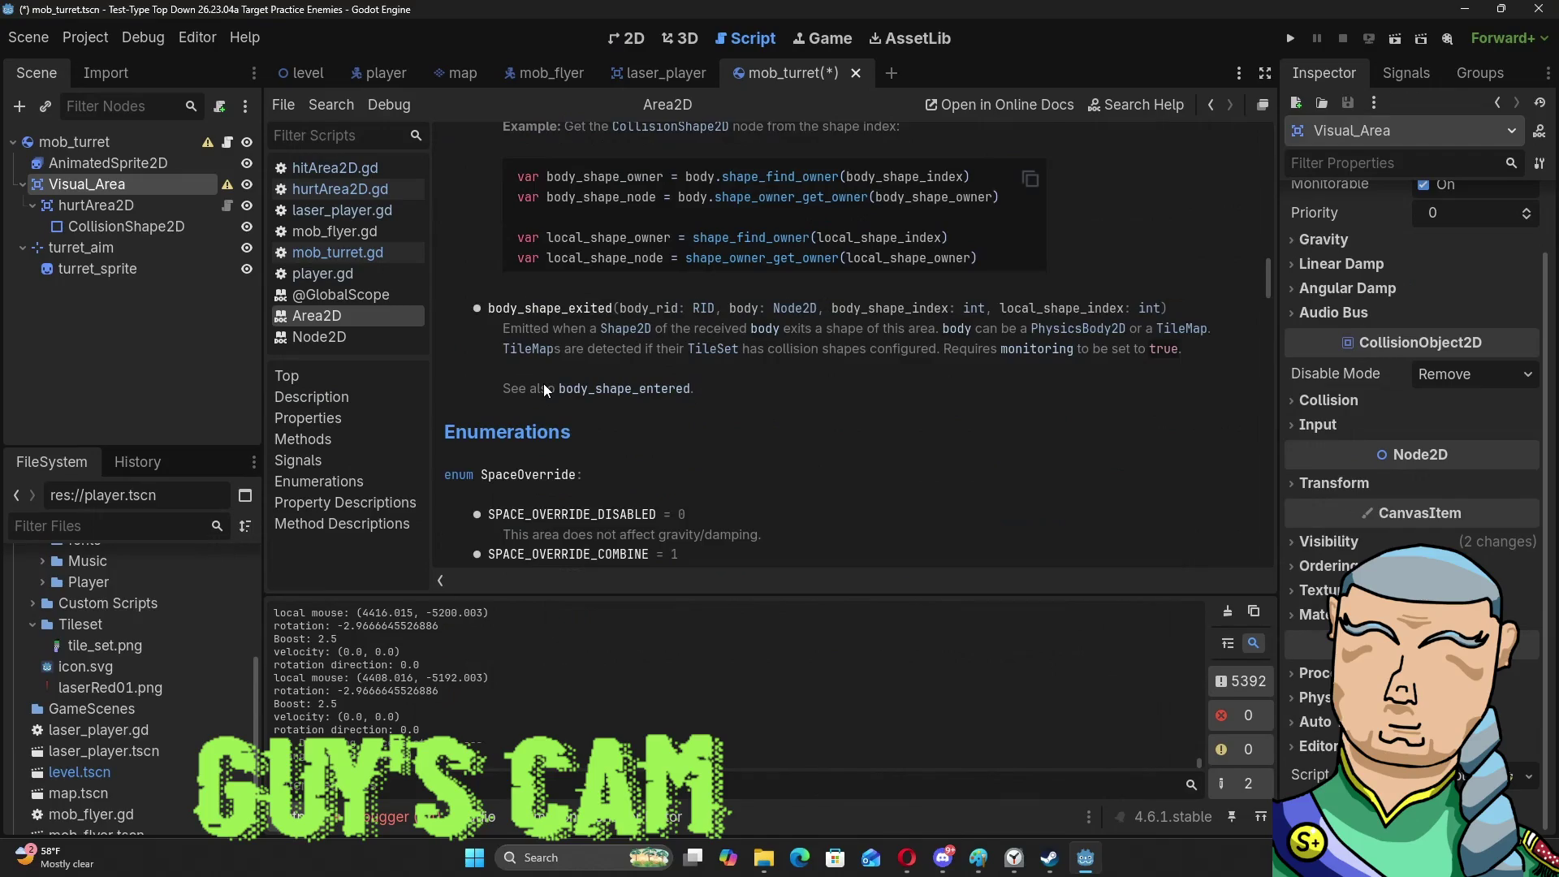
{"action": "scroll", "coordinate": [543, 383], "scroll_direction": "down", "scroll_amount": 8}
{"action": "scroll", "coordinate": [544, 384], "scroll_direction": "down", "scroll_amount": 7}
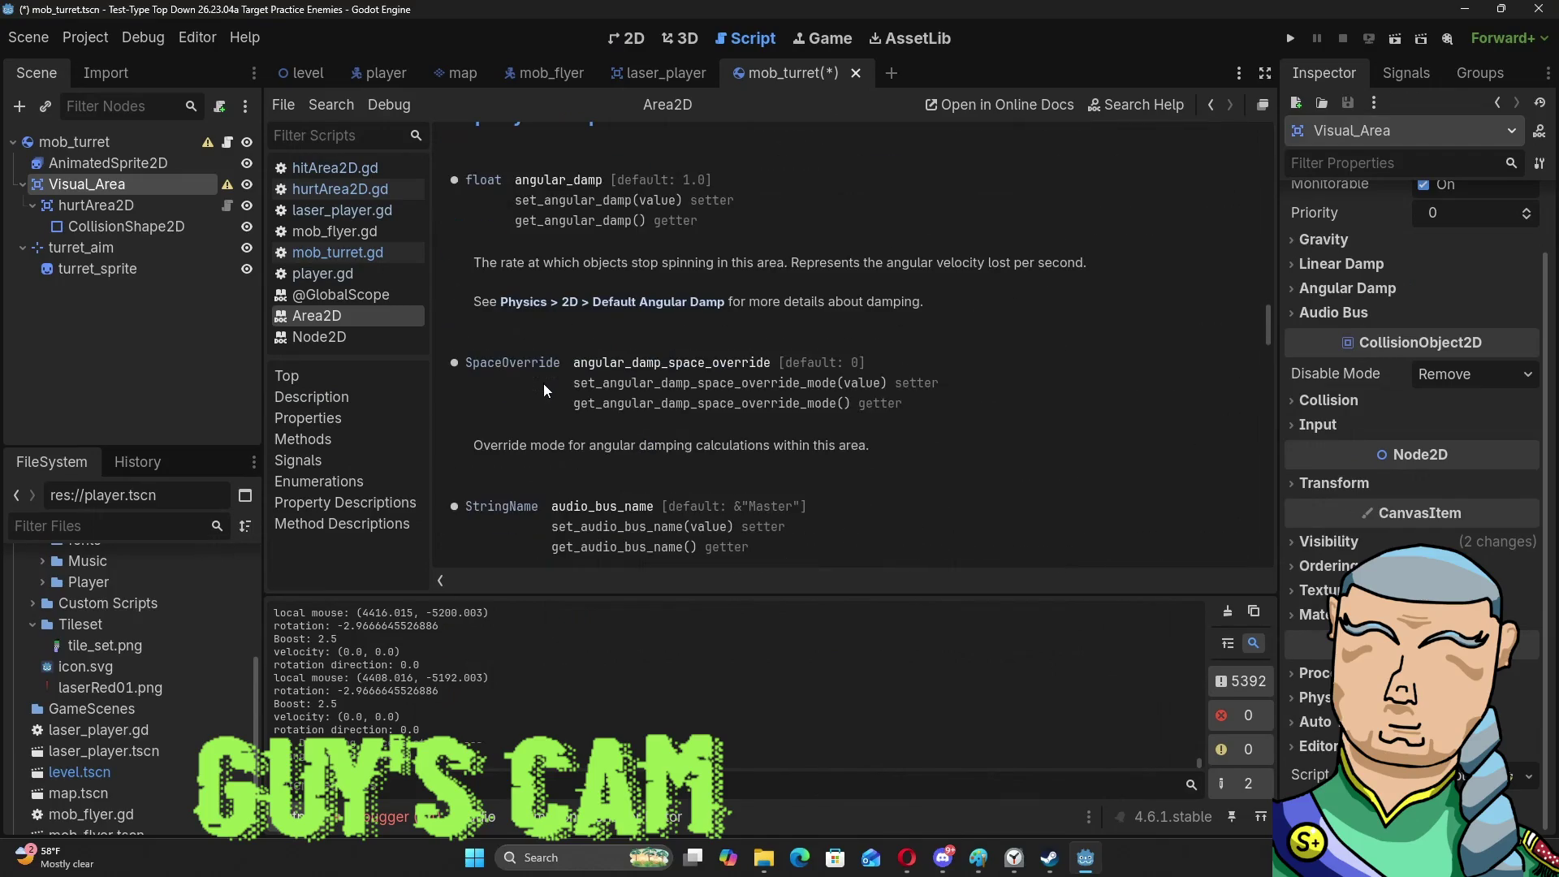
{"action": "scroll", "coordinate": [543, 384], "scroll_direction": "down", "scroll_amount": 7}
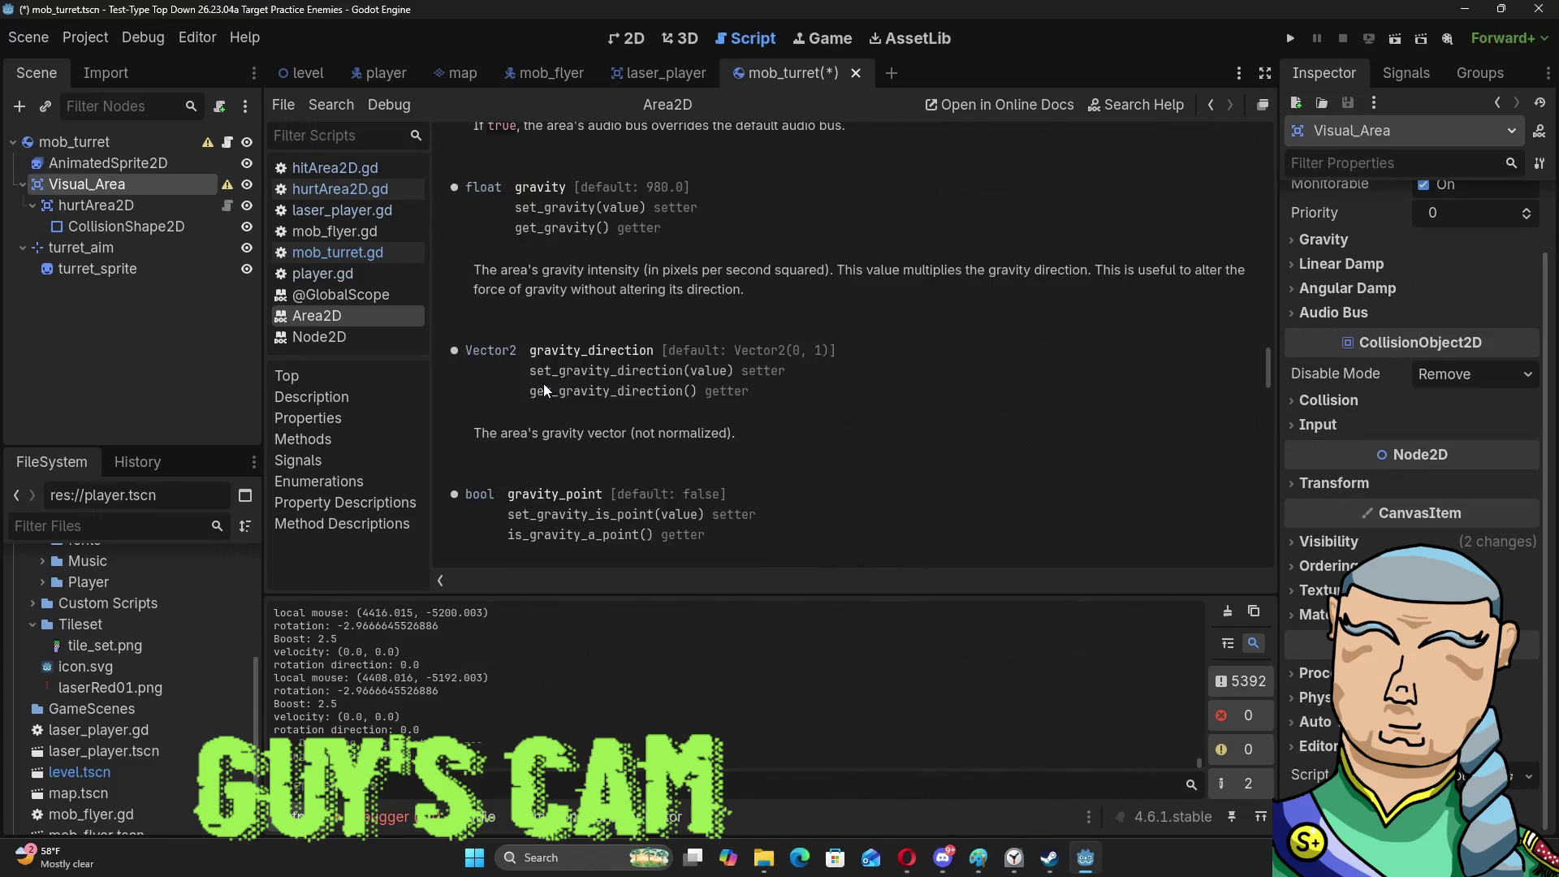
{"action": "scroll", "coordinate": [543, 384], "scroll_direction": "down", "scroll_amount": 7}
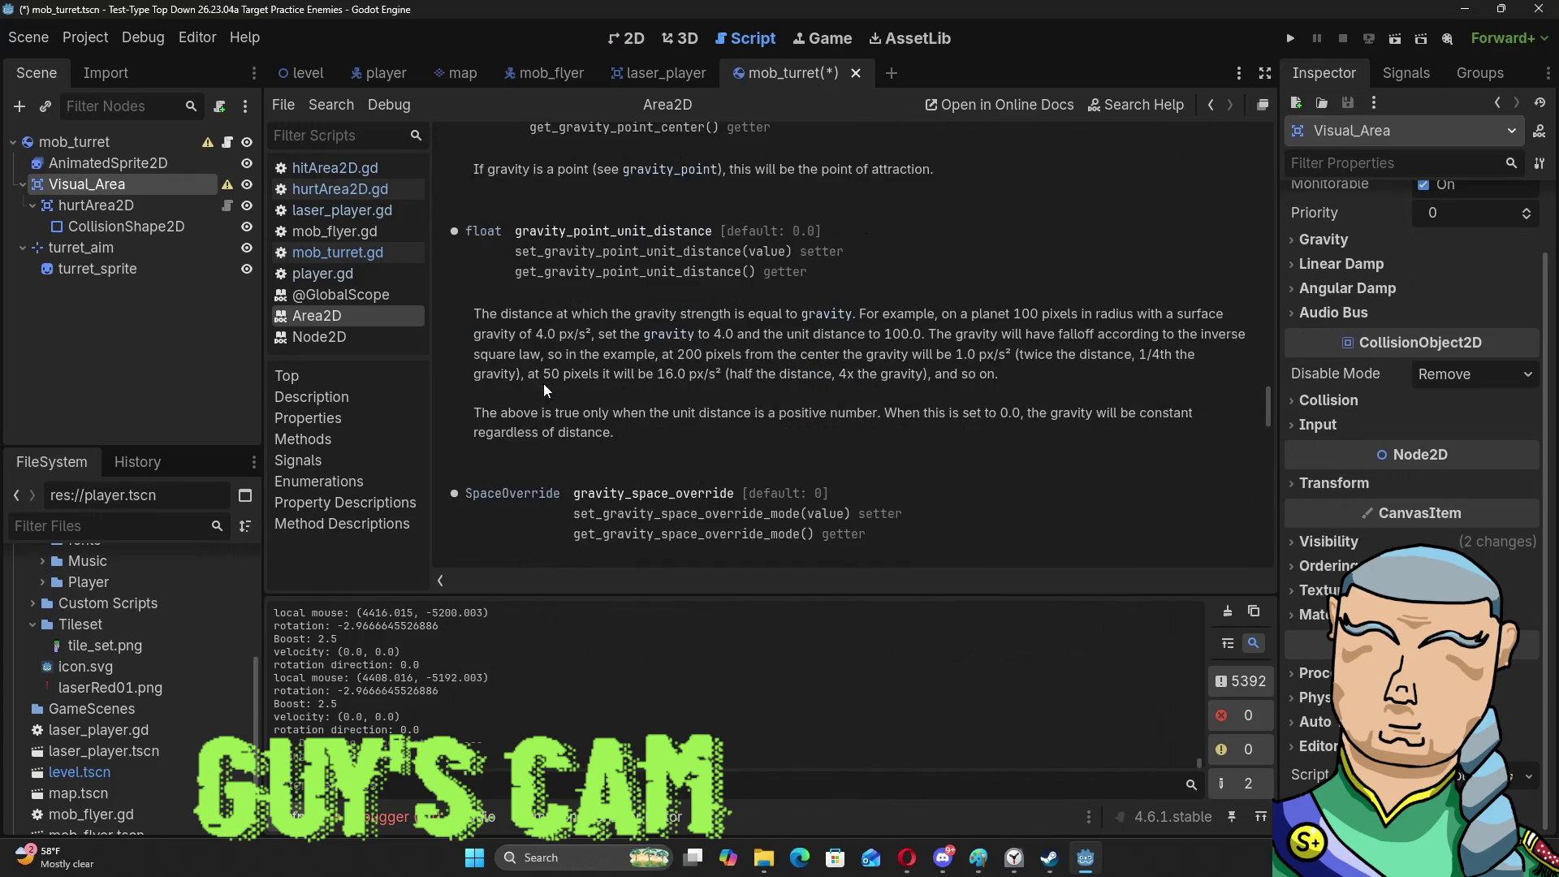
{"action": "scroll", "coordinate": [544, 383], "scroll_direction": "down", "scroll_amount": 10}
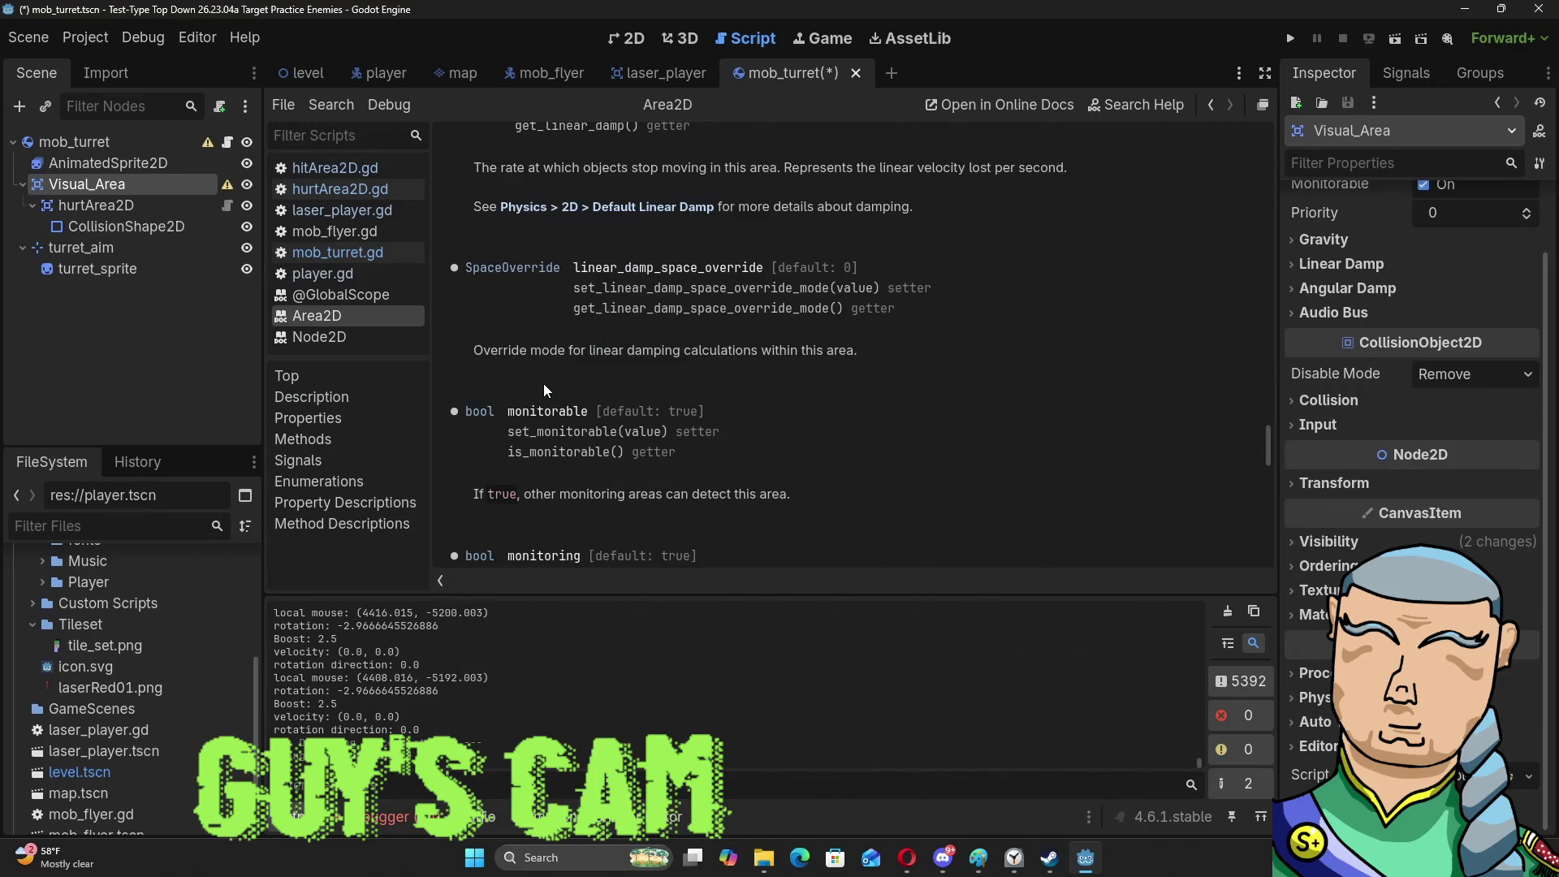
{"action": "scroll", "coordinate": [544, 383], "scroll_direction": "down", "scroll_amount": 5}
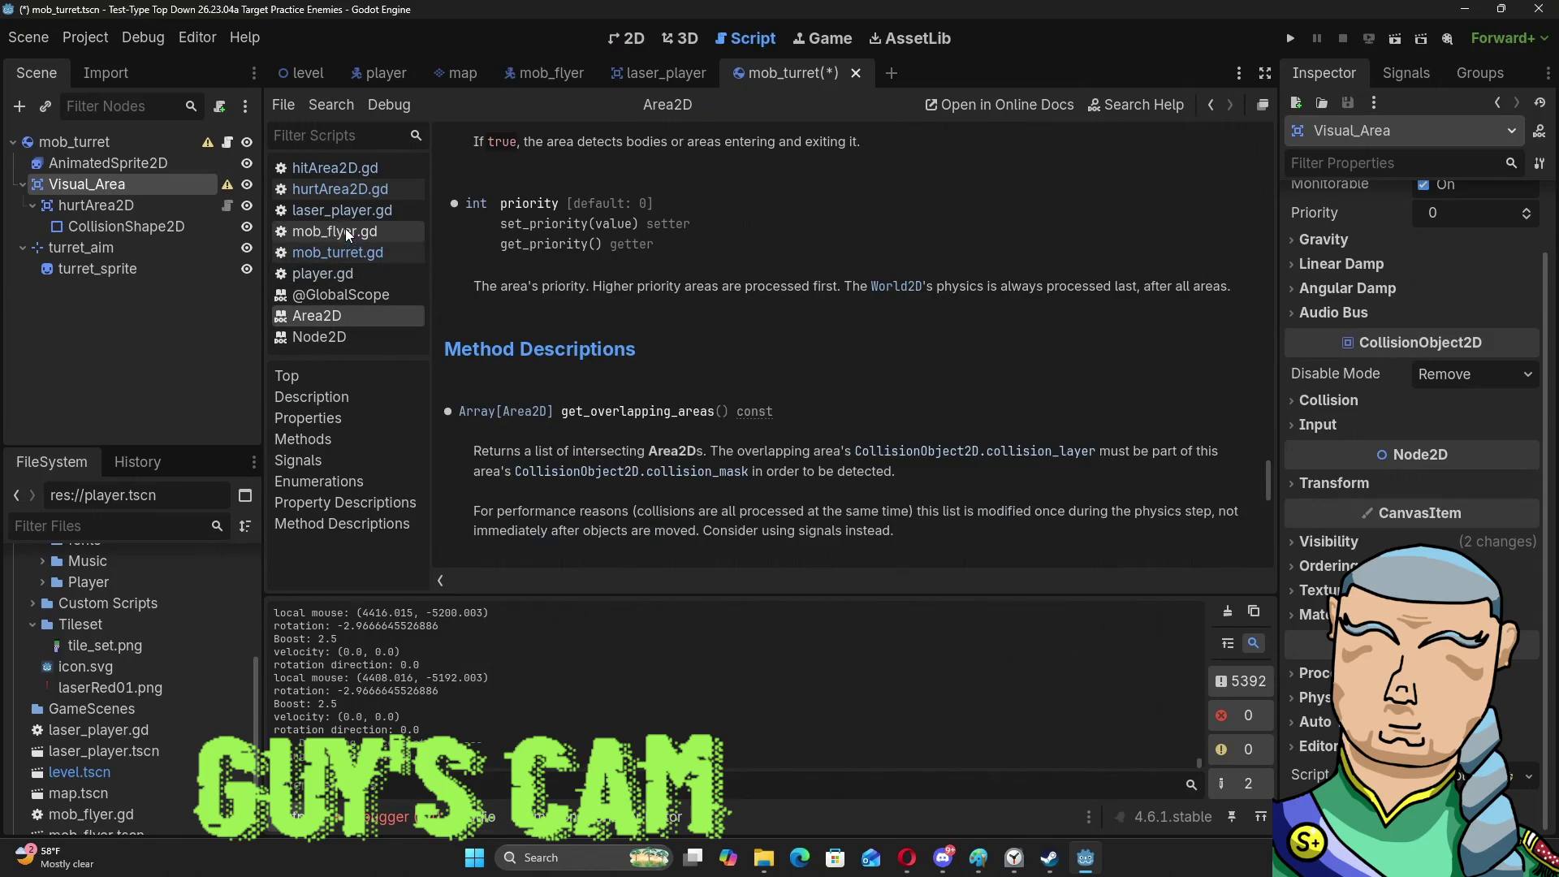
{"action": "left_click", "coordinate": [341, 254]}
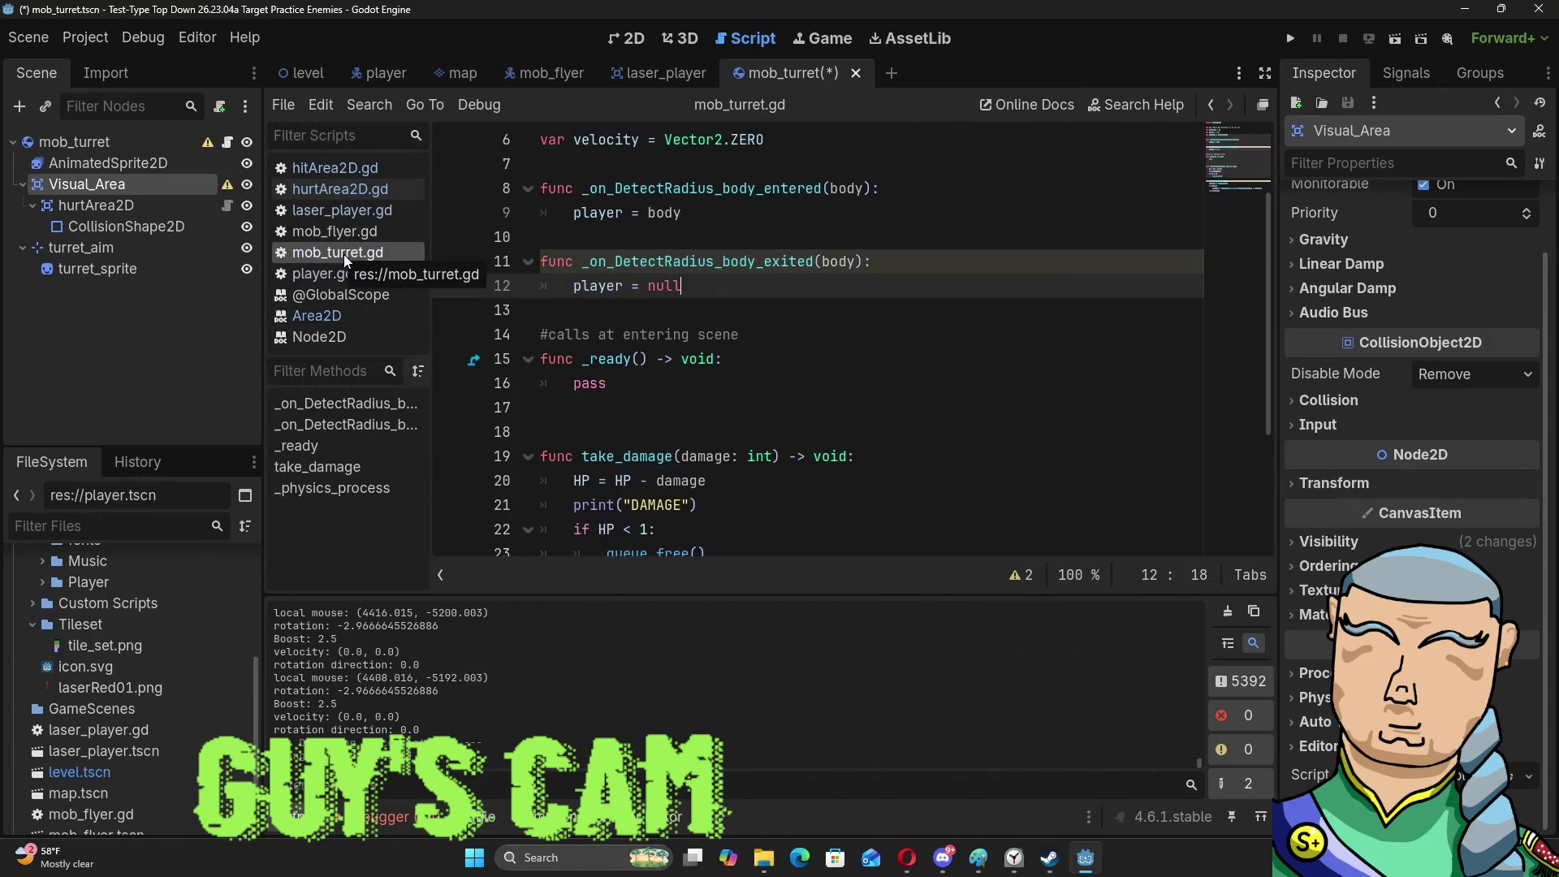
In the 2D view, drag hurtArea2D out of Visual_Area onto the mob_turret root.
{"action": "left_click", "coordinate": [625, 39]}
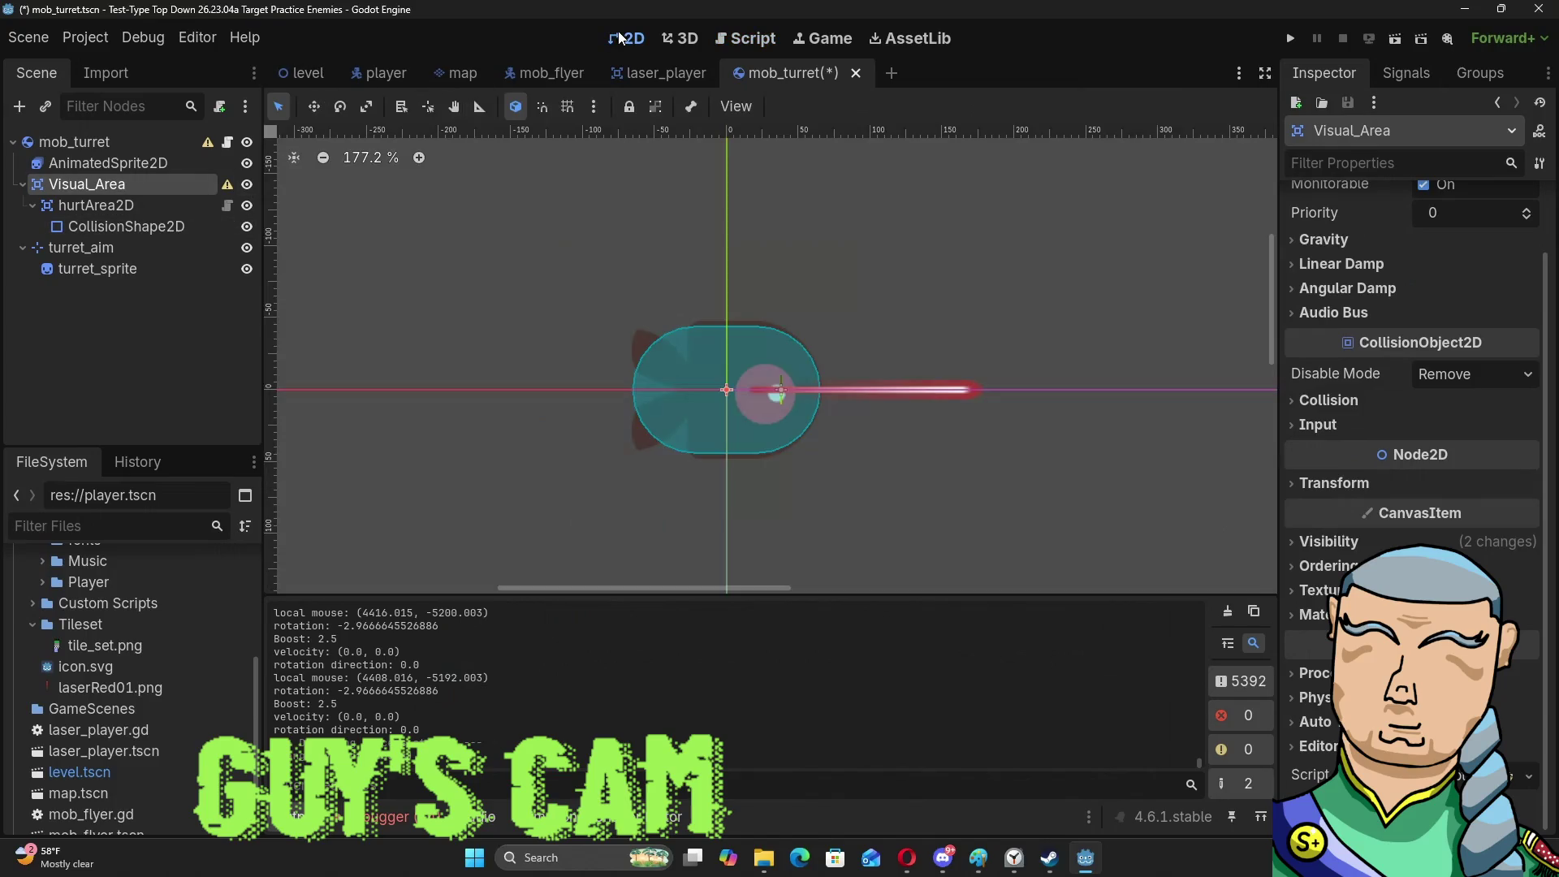
{"action": "right_click", "coordinate": [100, 180]}
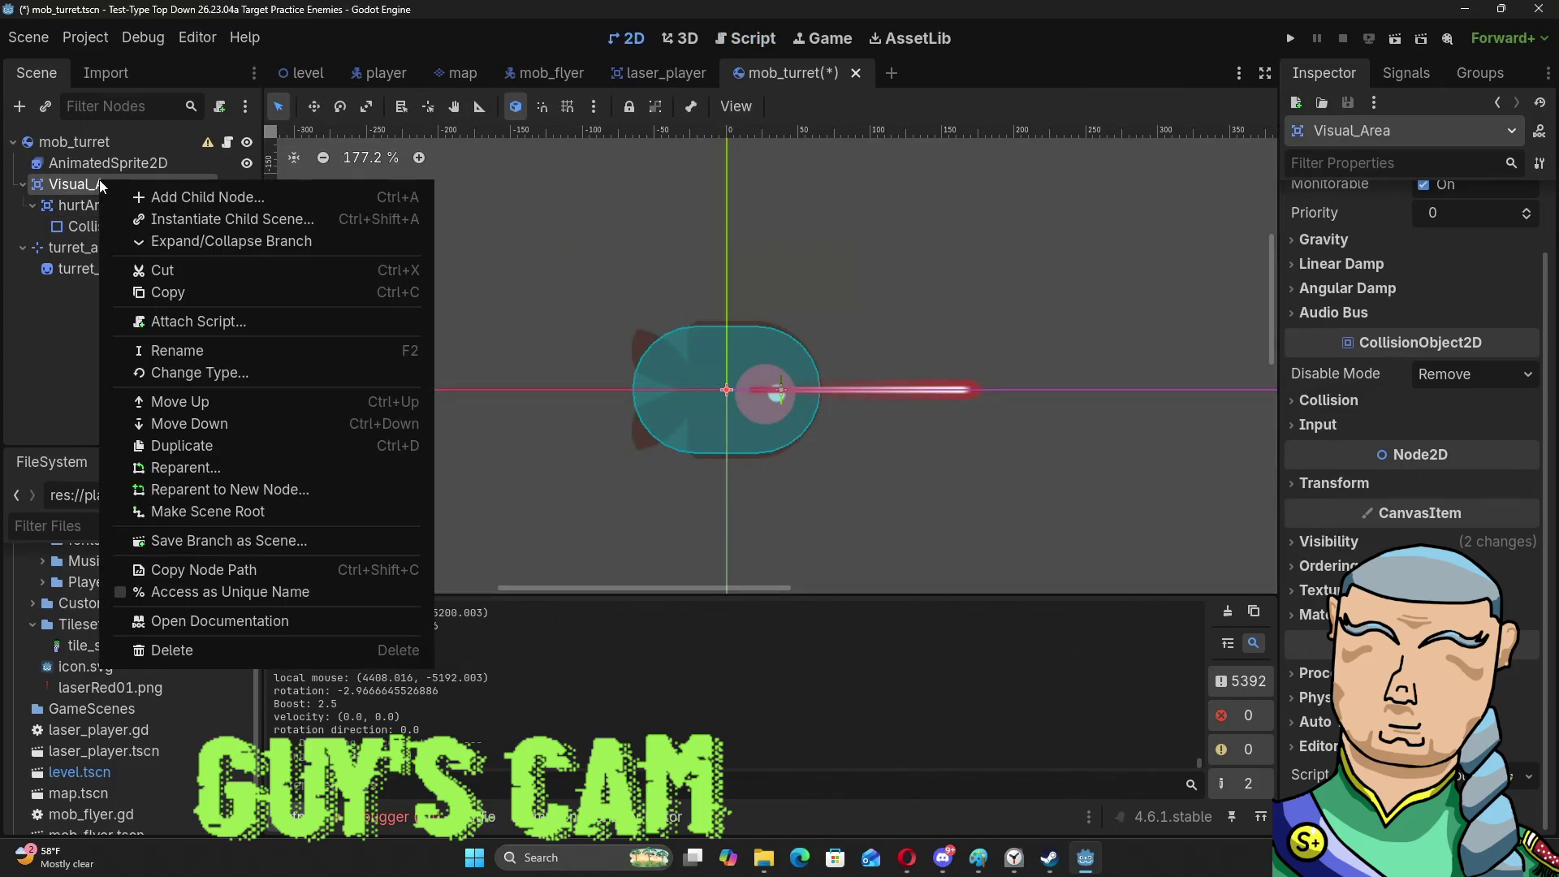
{"action": "left_click", "coordinate": [59, 208]}
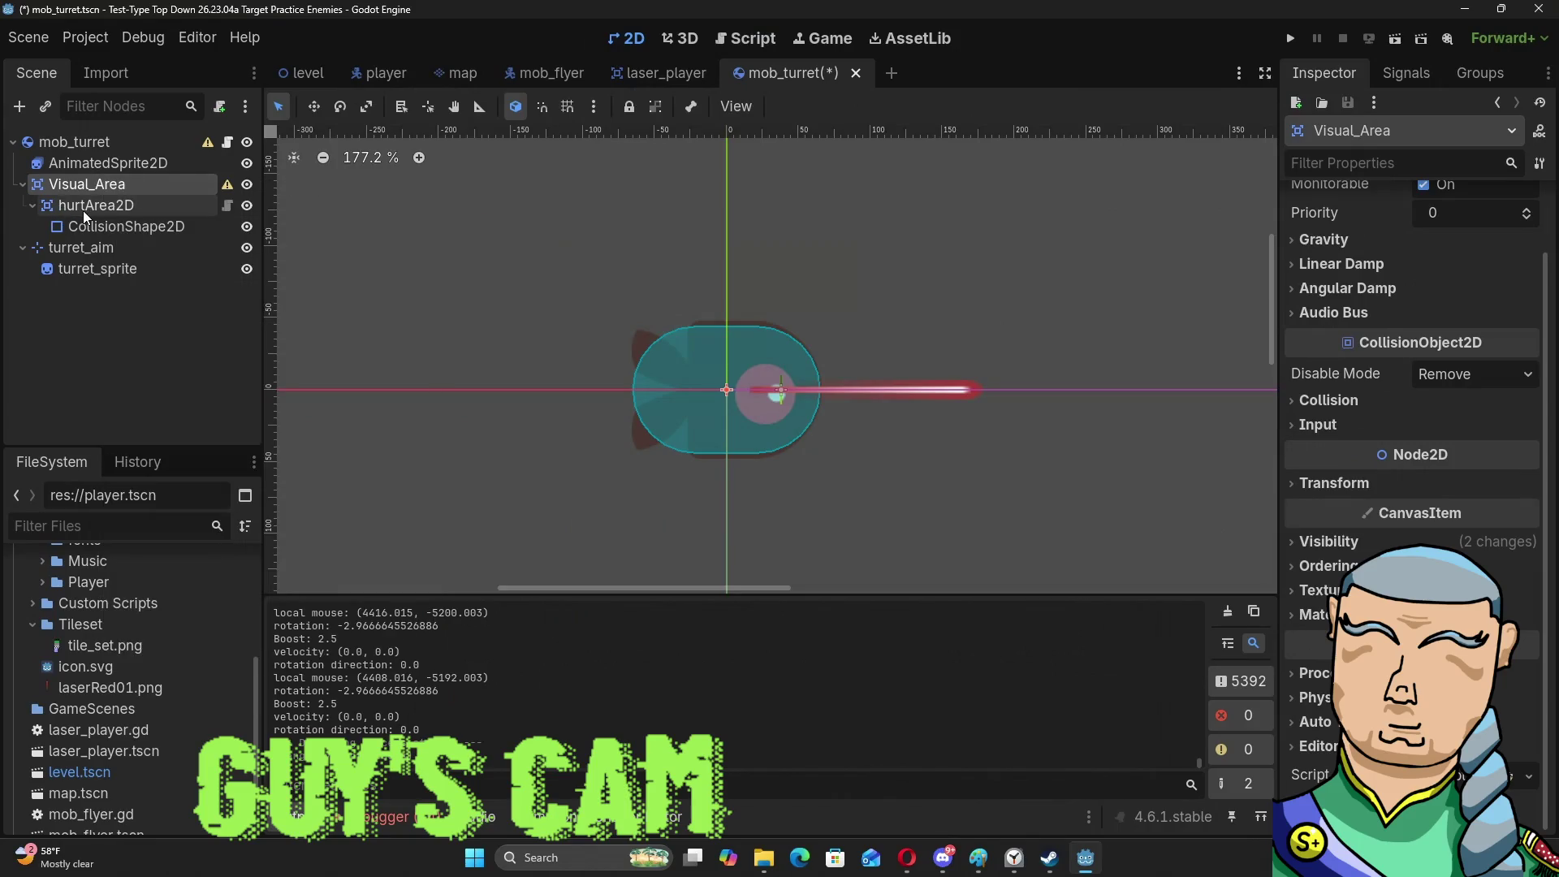
{"action": "left_click", "coordinate": [32, 206]}
{"action": "left_click", "coordinate": [32, 205]}
{"action": "left_click", "coordinate": [99, 227]}
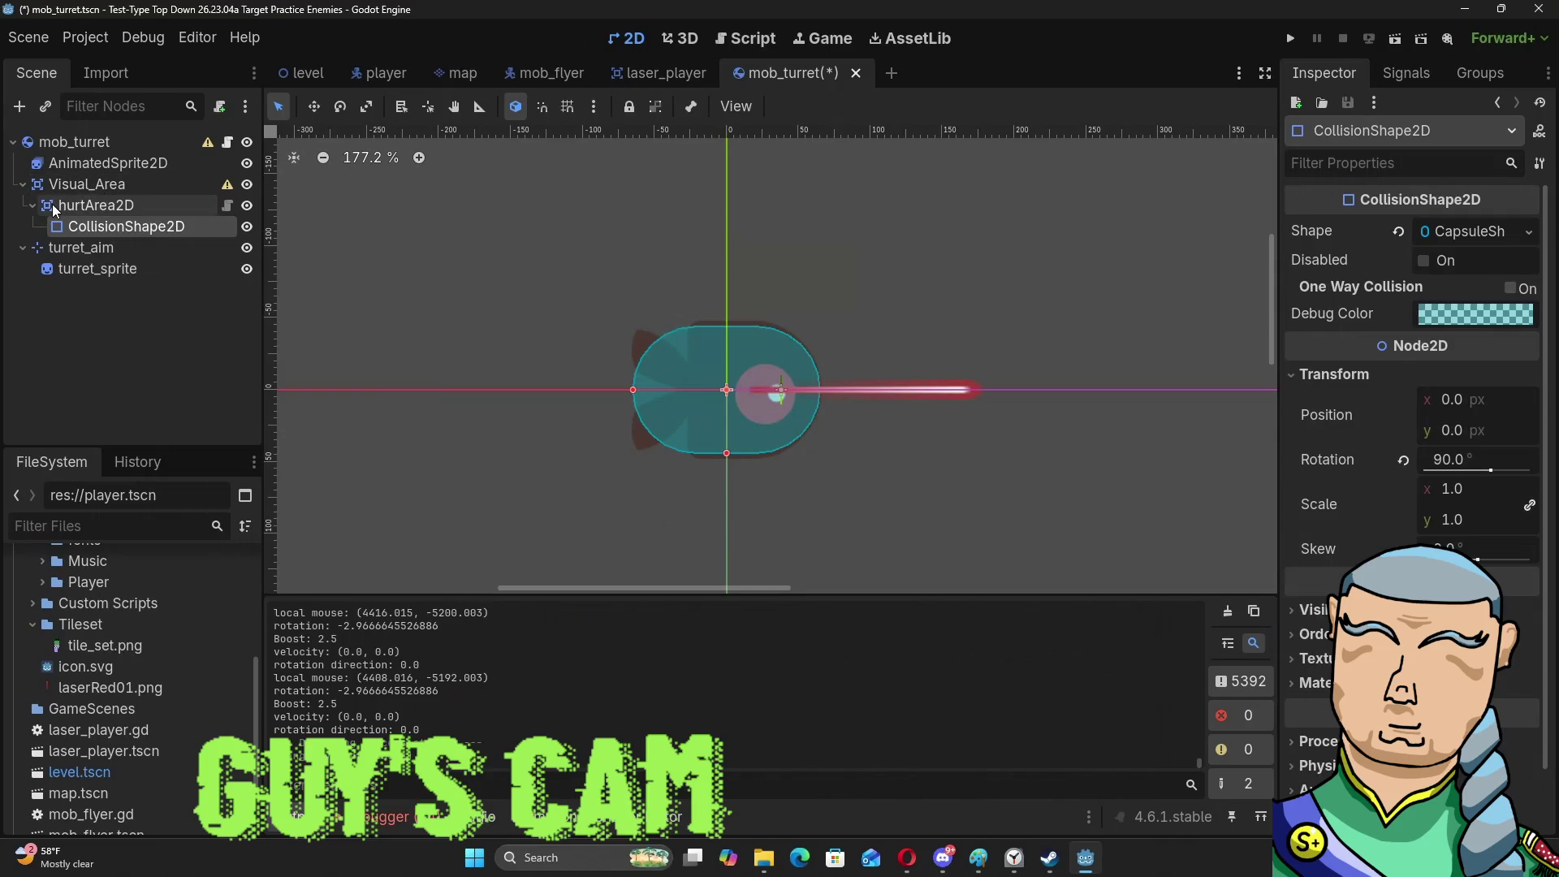
{"action": "left_click_drag", "start_coordinate": [58, 207], "coordinate": [90, 142]}
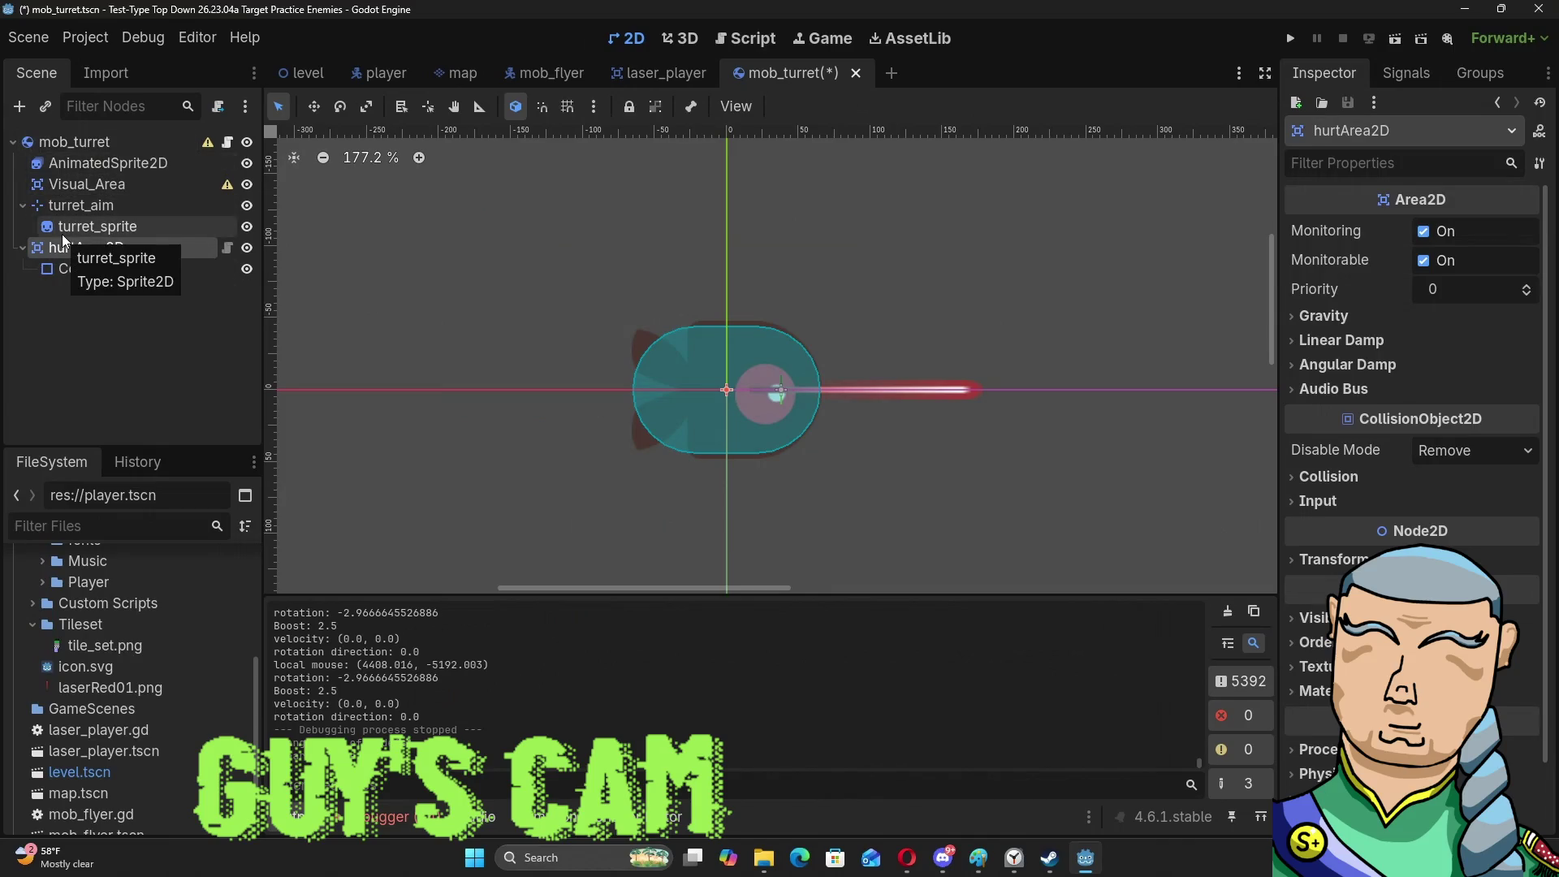
Save and run the game with F5, fire once at the turret, then close it.
{"action": "key", "text": "F5"}
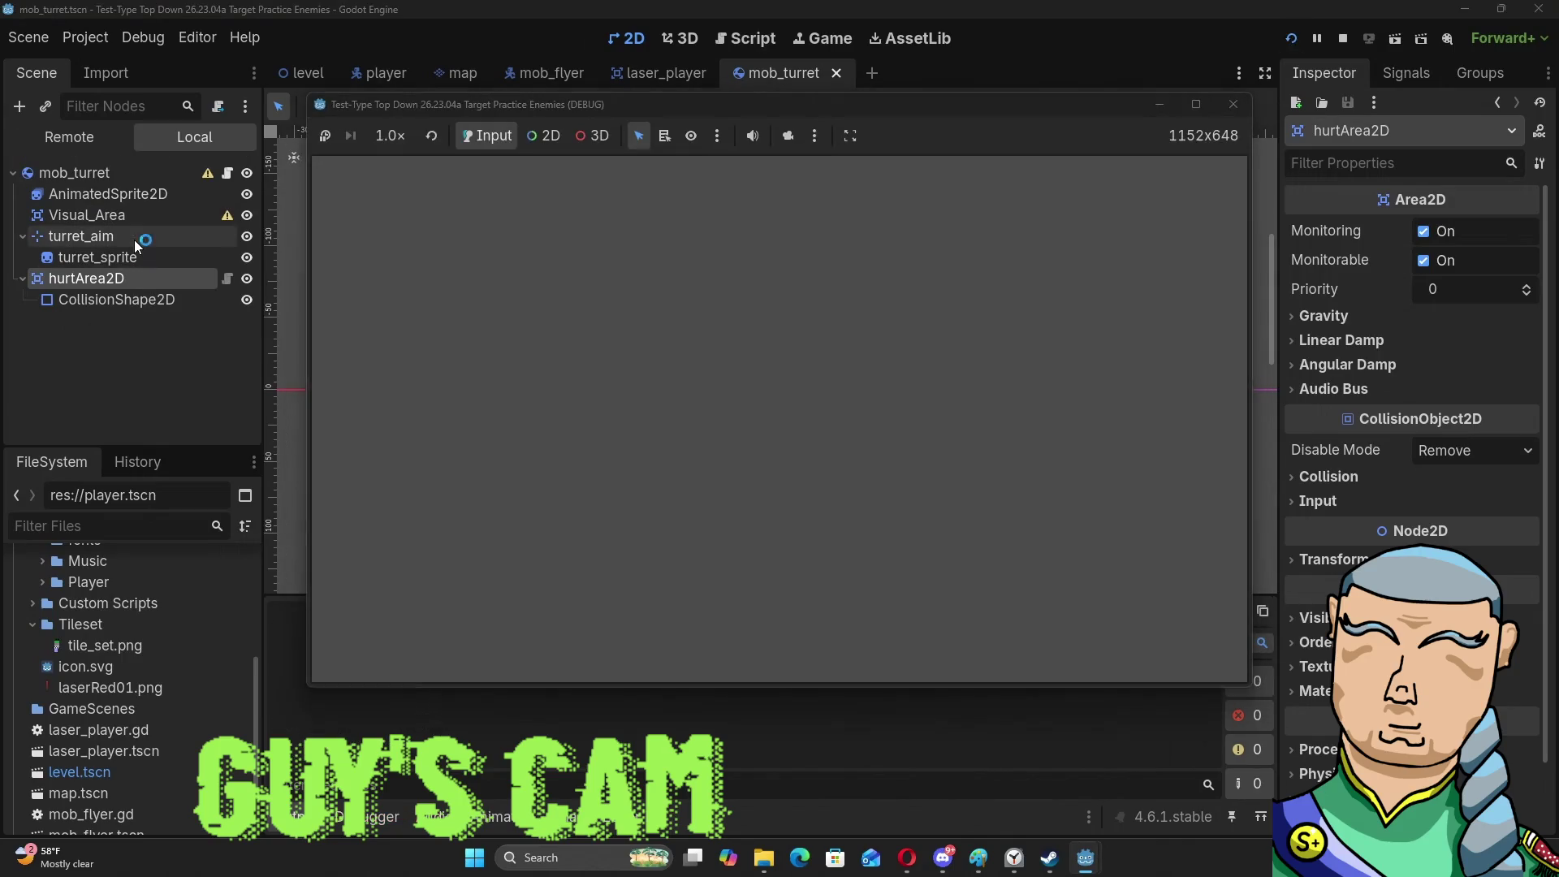
{"action": "left_click", "coordinate": [781, 328]}
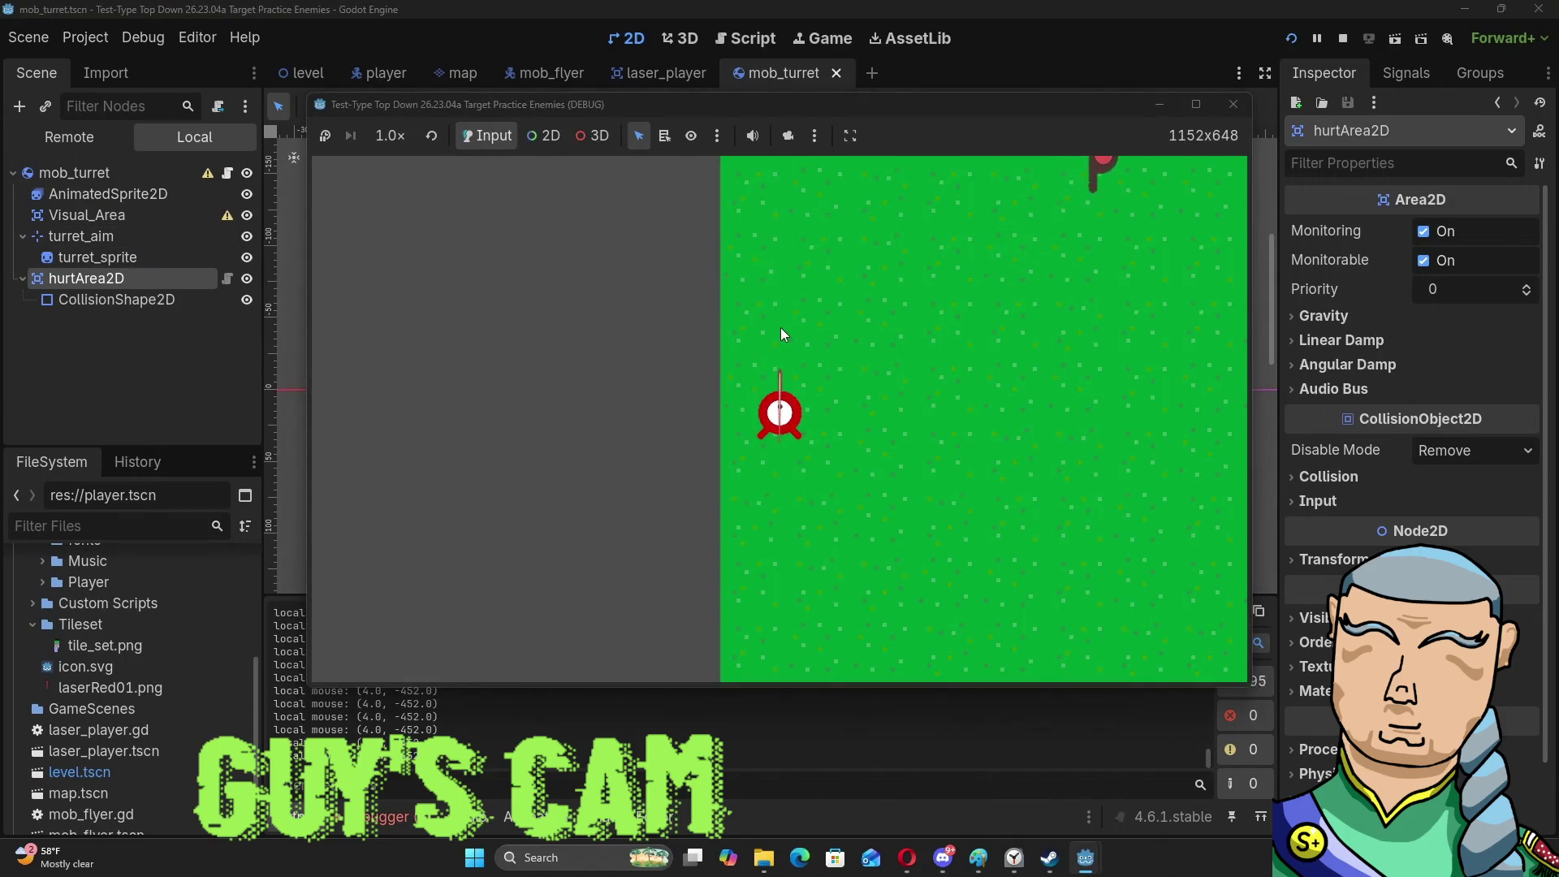
{"action": "left_click", "coordinate": [1231, 105]}
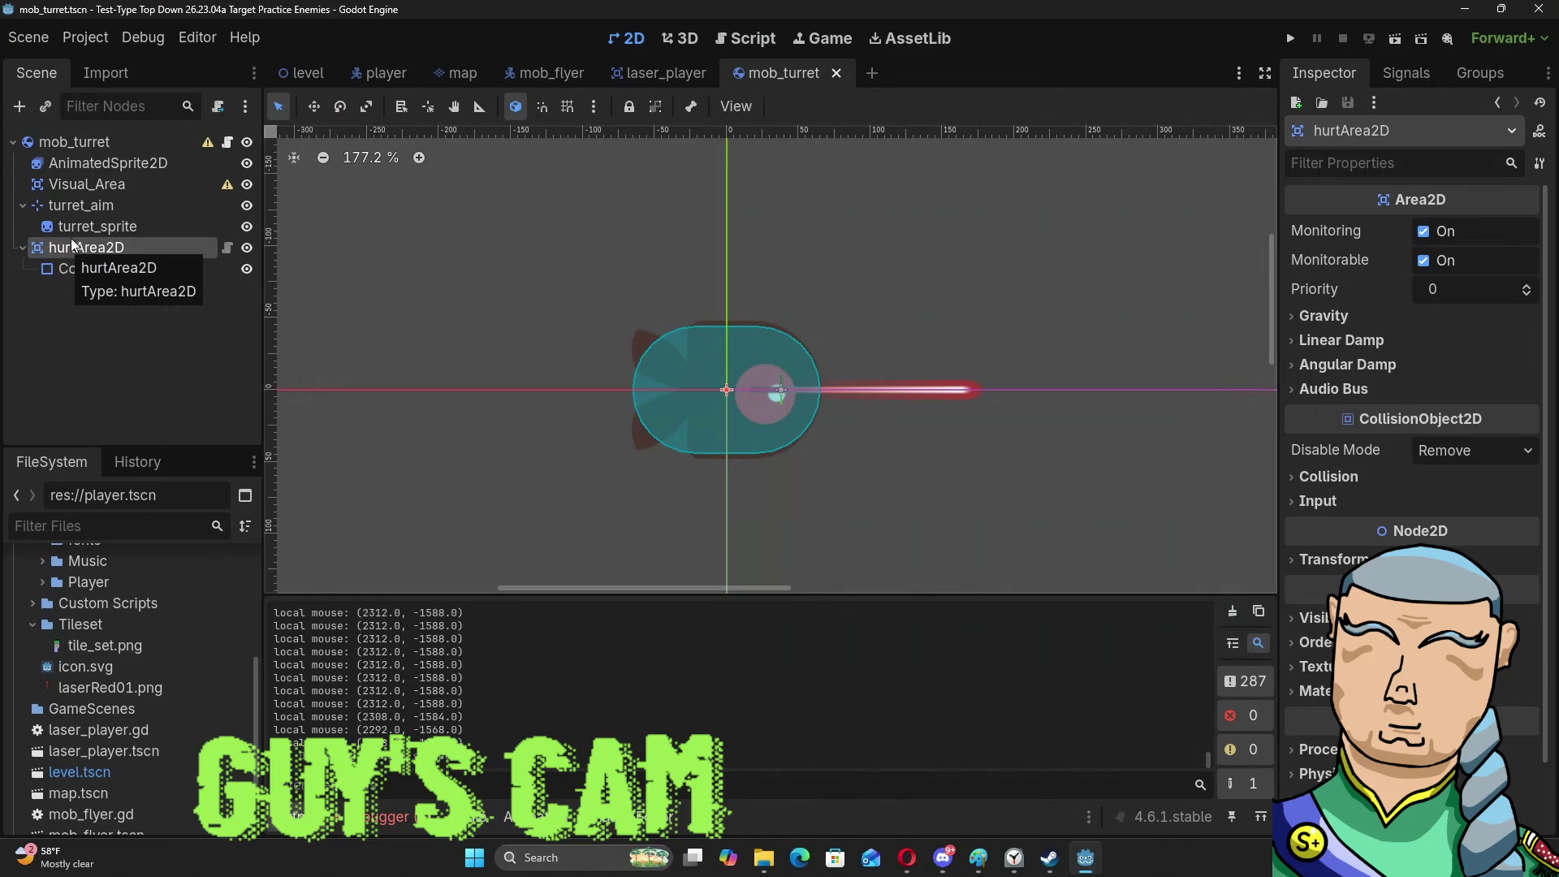
Add a CollisionShape2D child under Visual_Area and set its Shape to a new CircleShape2D.
{"action": "left_click", "coordinate": [91, 187]}
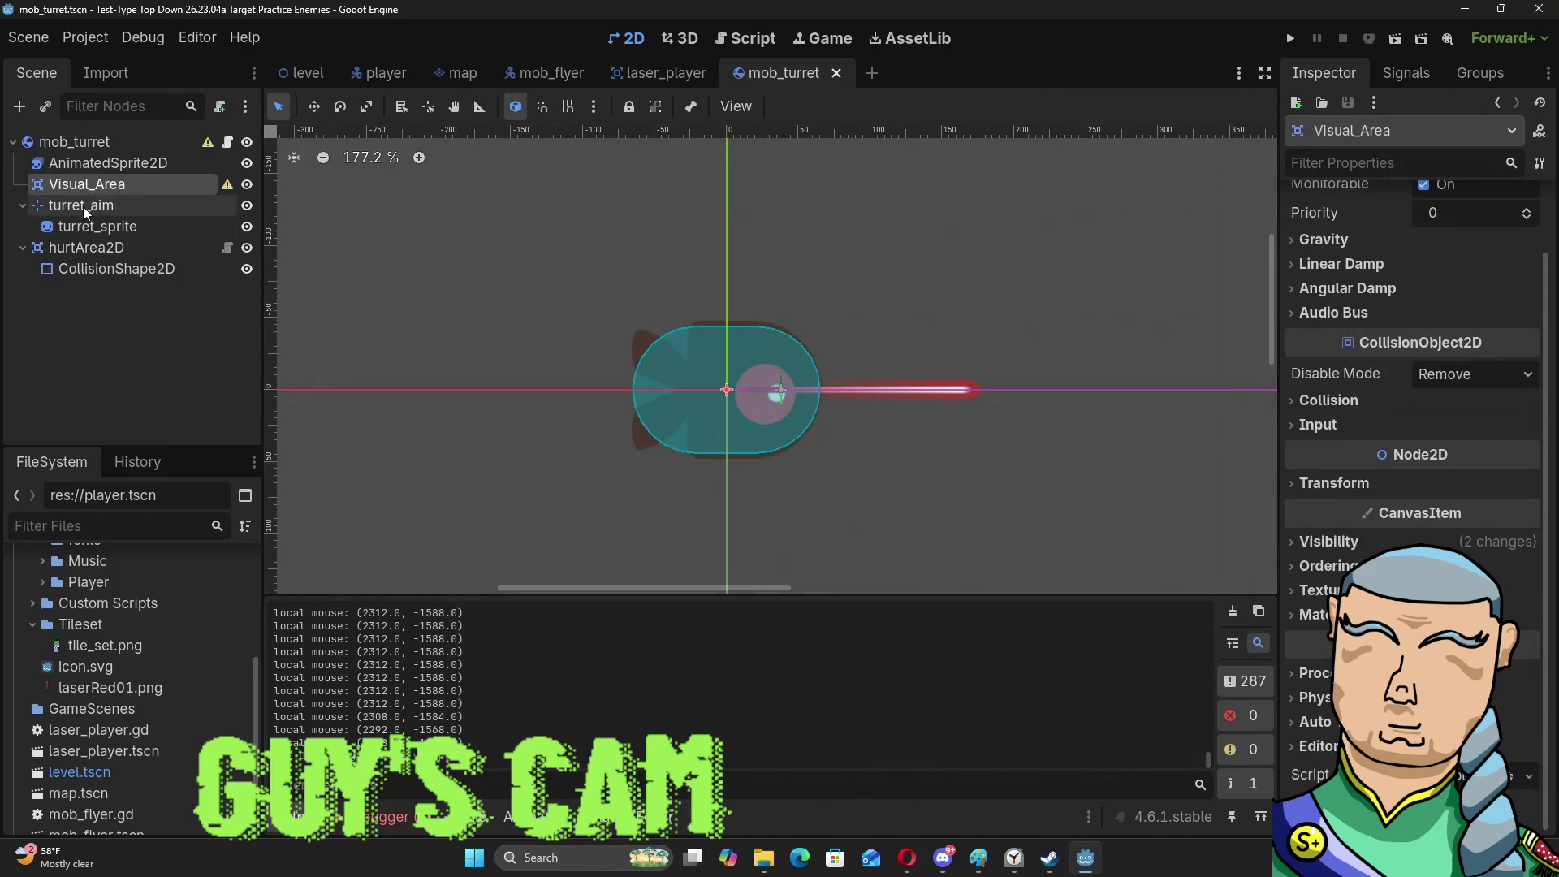
{"action": "right_click", "coordinate": [91, 191]}
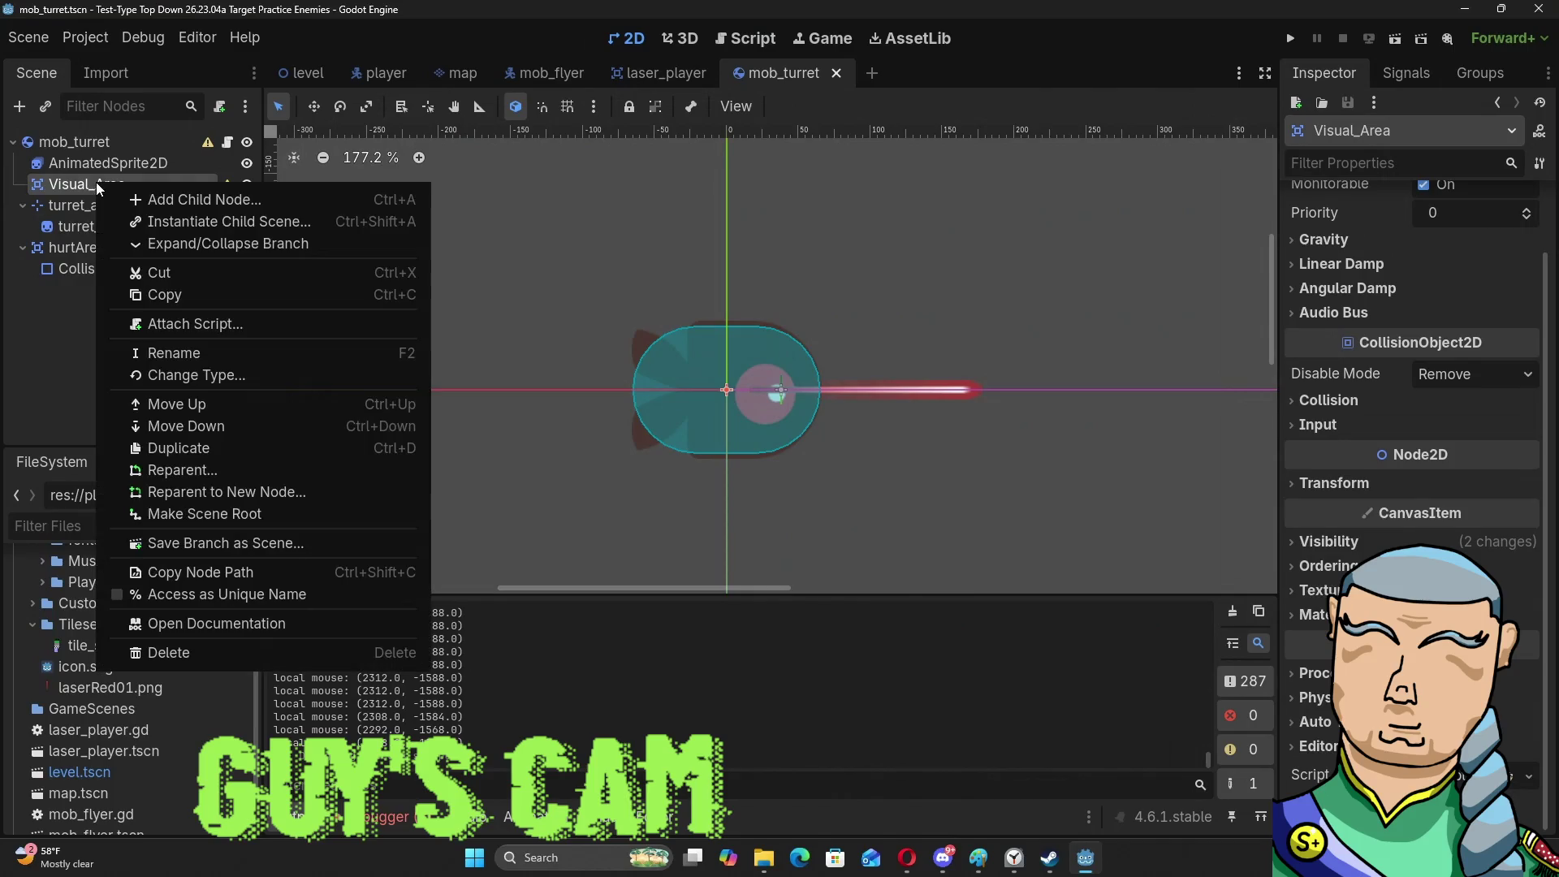
{"action": "left_click", "coordinate": [185, 200]}
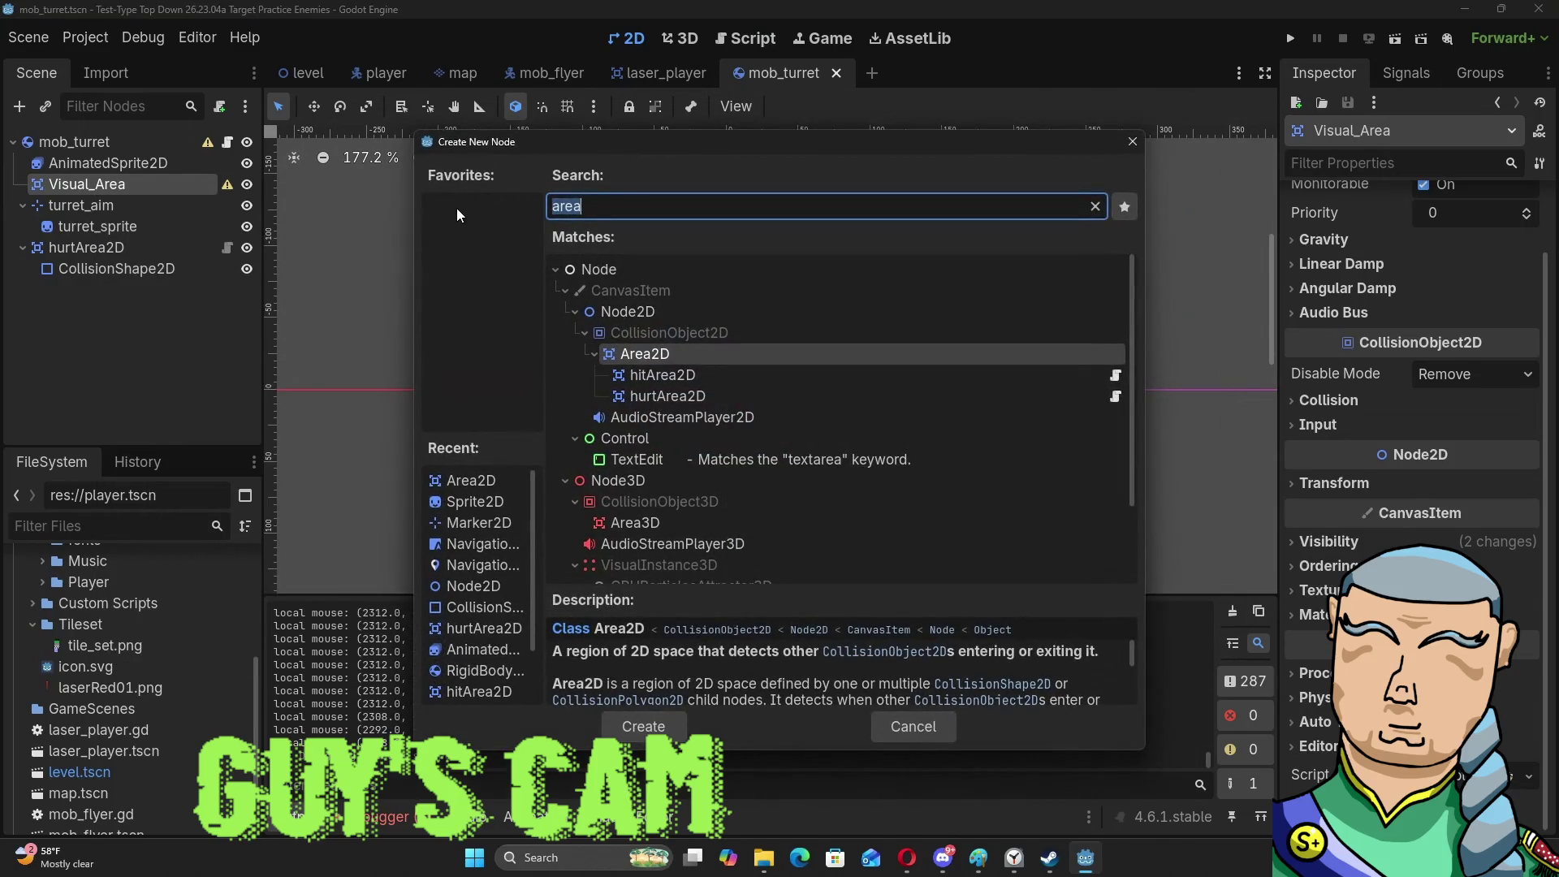
{"action": "type", "text": "area"}
{"action": "key", "text": "ctrl+a"}
{"action": "type", "text": "2d"}
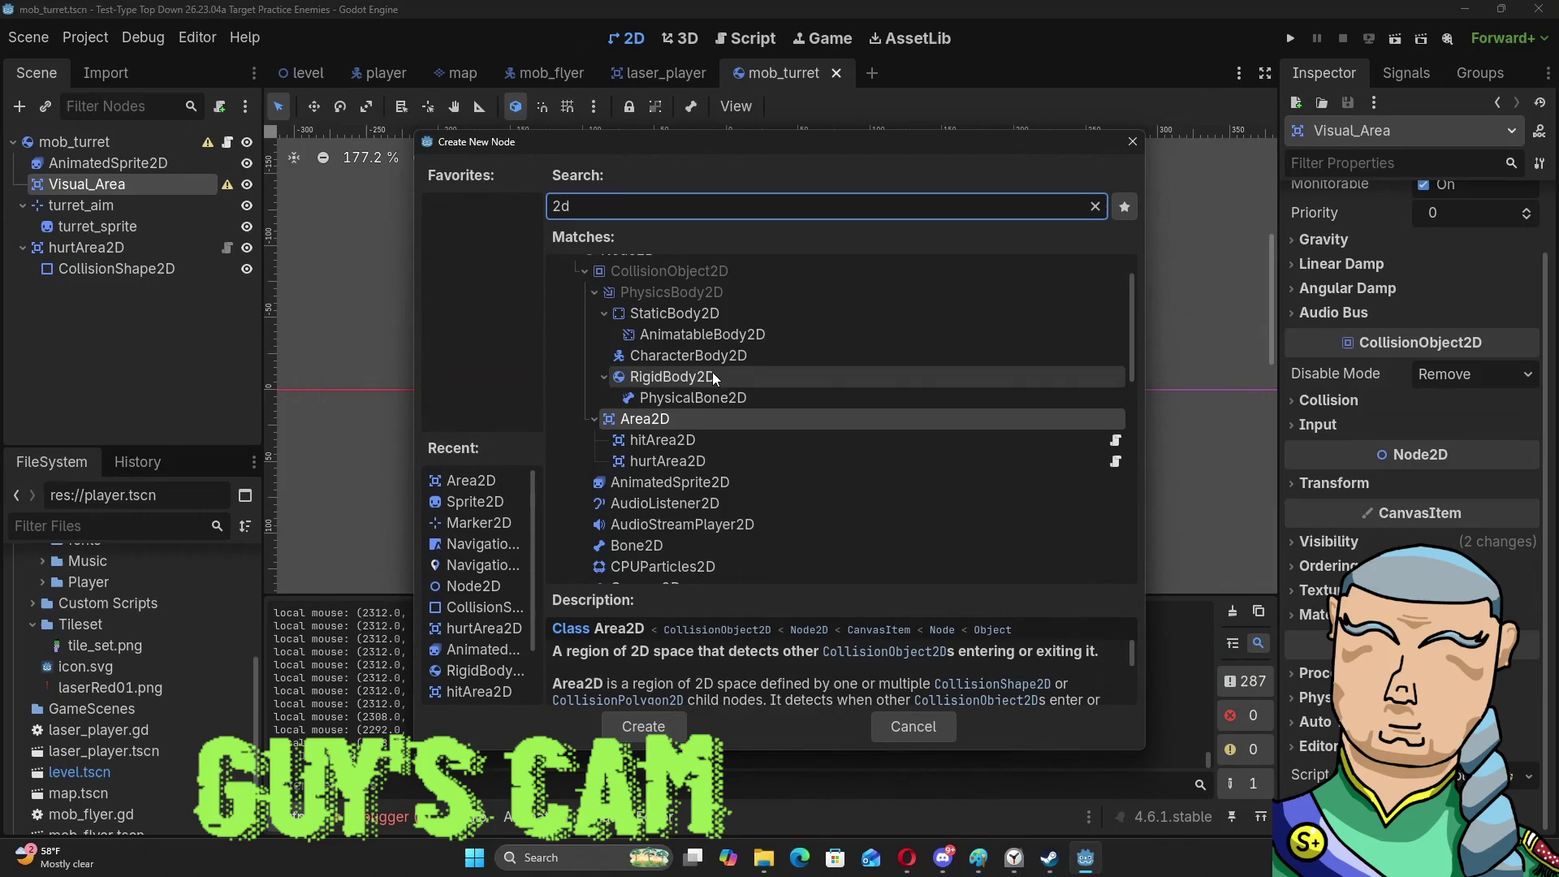
{"action": "scroll", "coordinate": [713, 372], "scroll_direction": "down", "scroll_amount": 2}
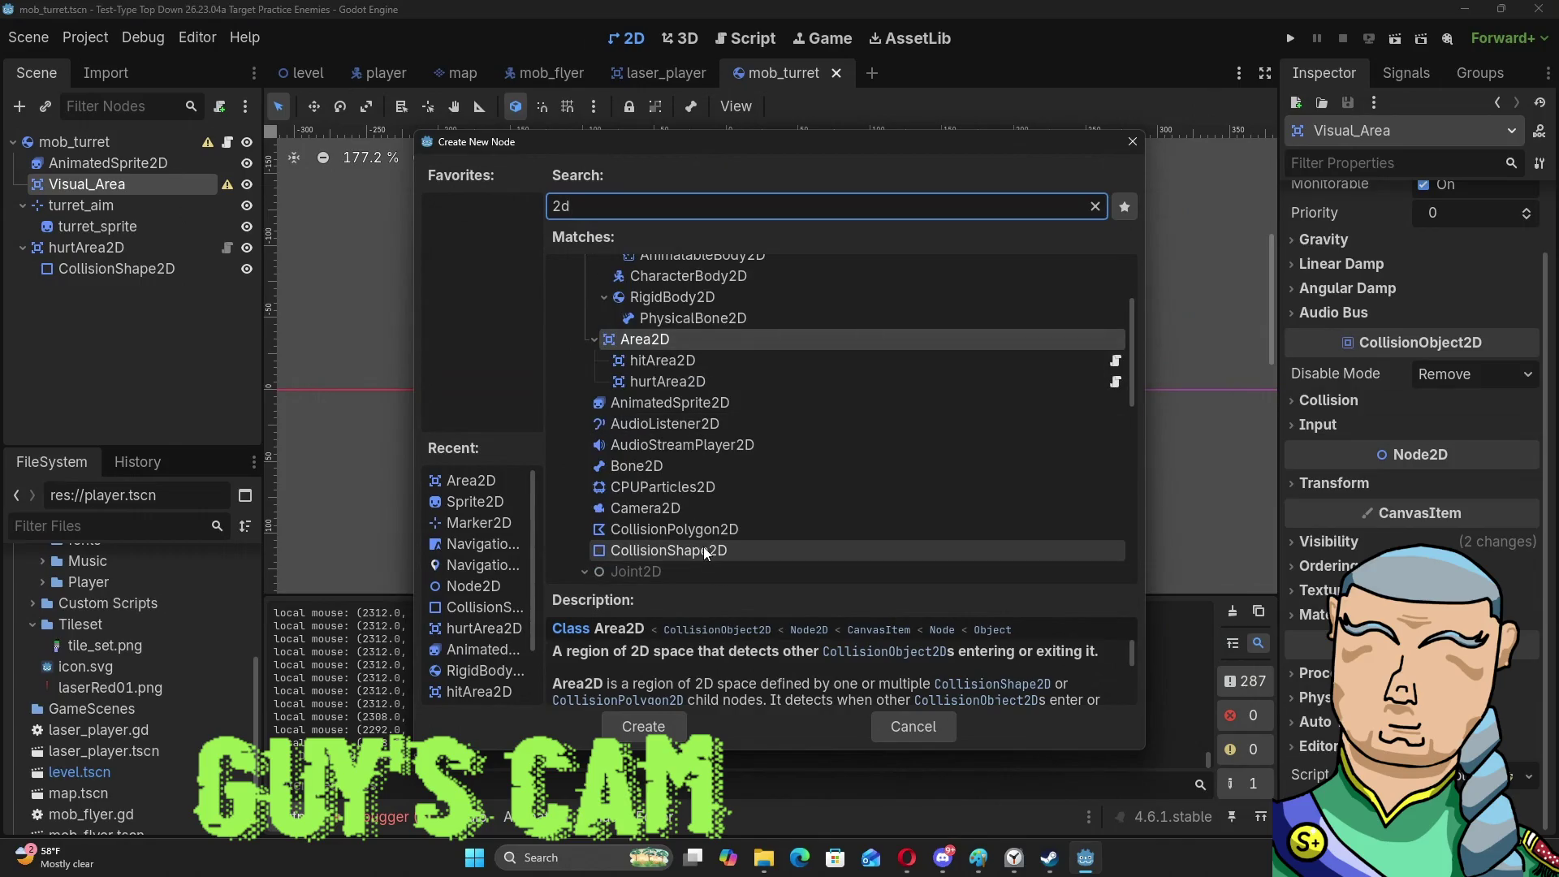
{"action": "left_click", "coordinate": [705, 550]}
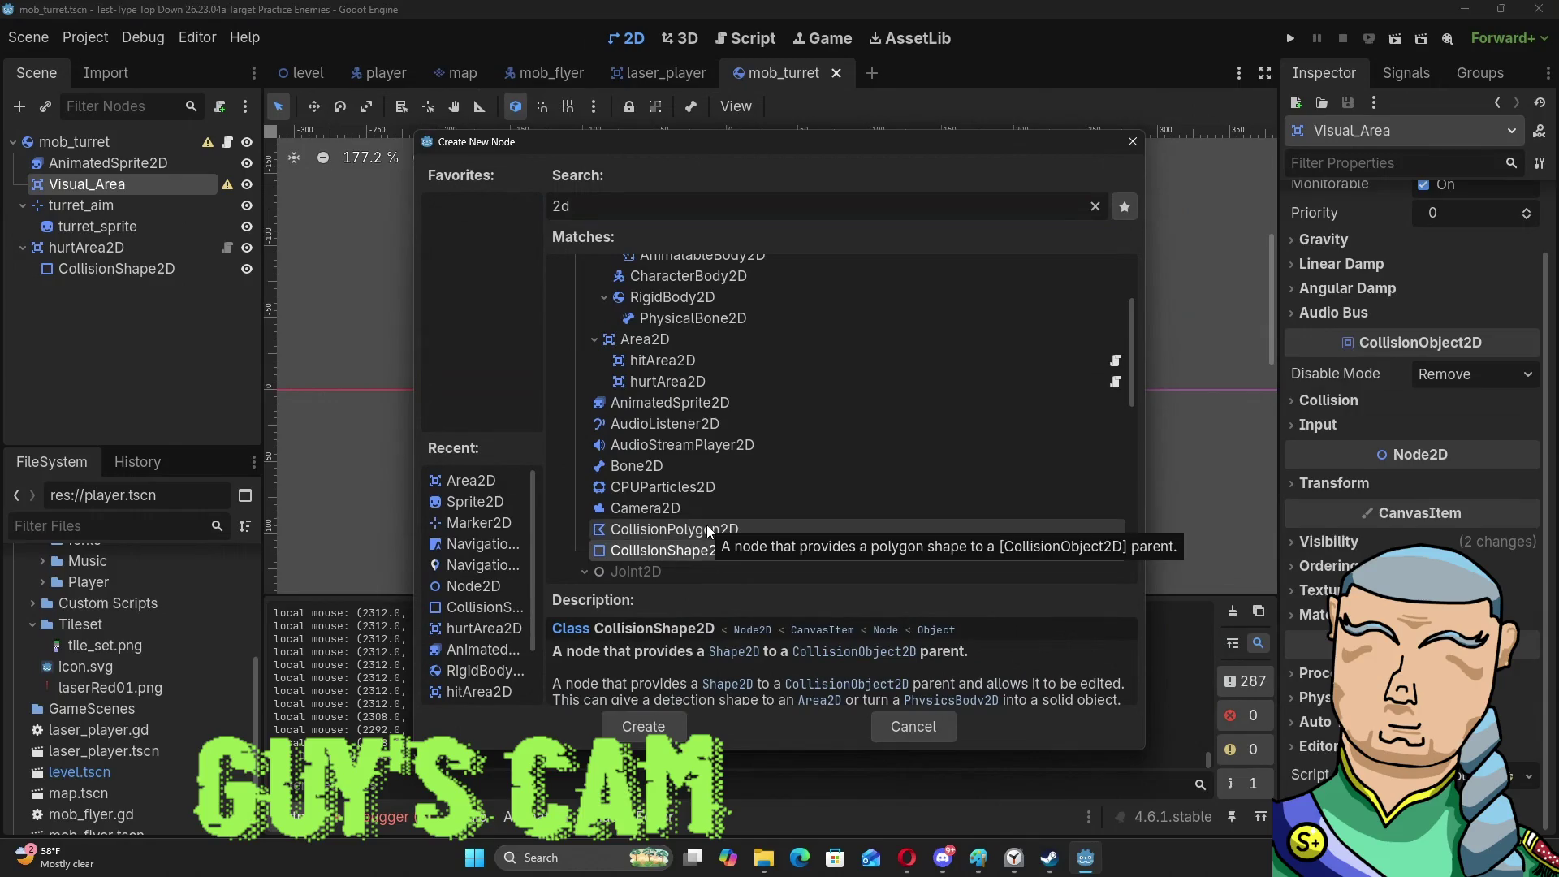
{"action": "double_click", "coordinate": [700, 552]}
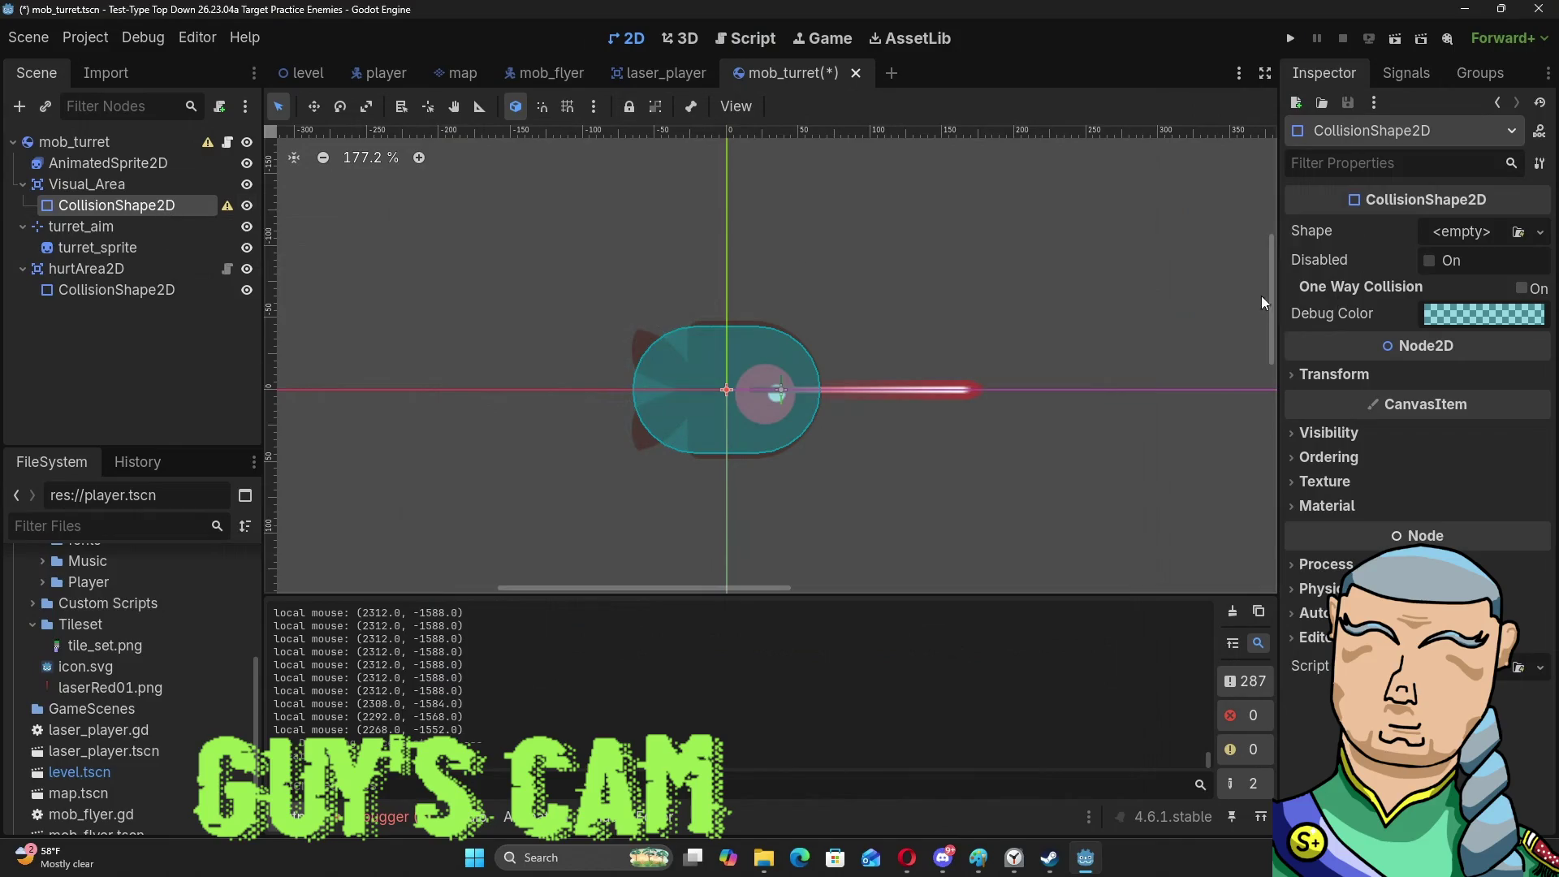
{"action": "left_click", "coordinate": [1454, 237]}
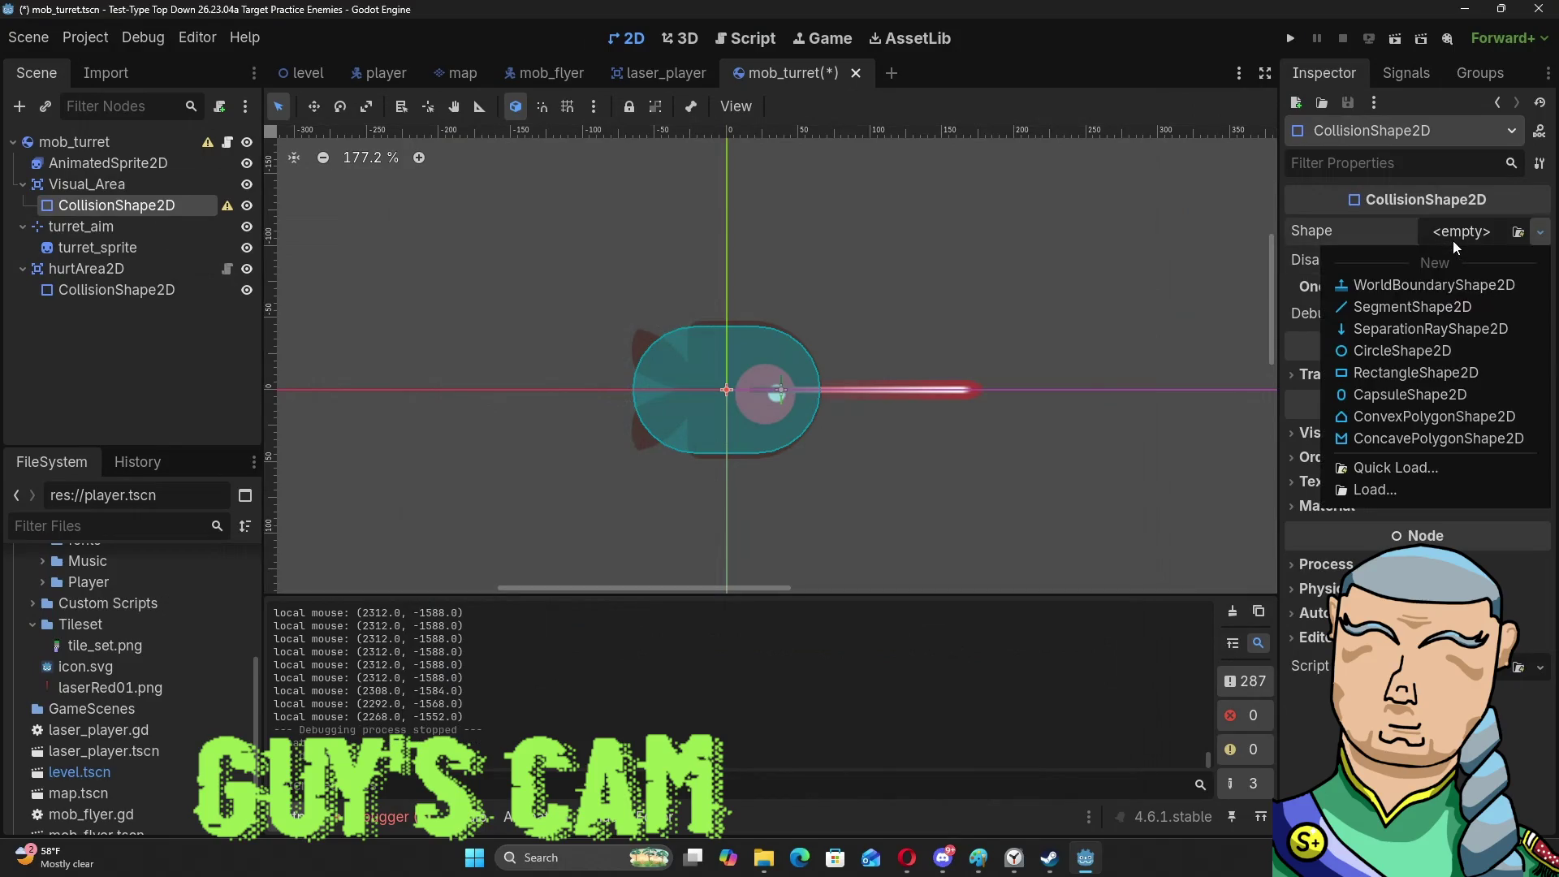
{"action": "left_click", "coordinate": [1402, 350]}
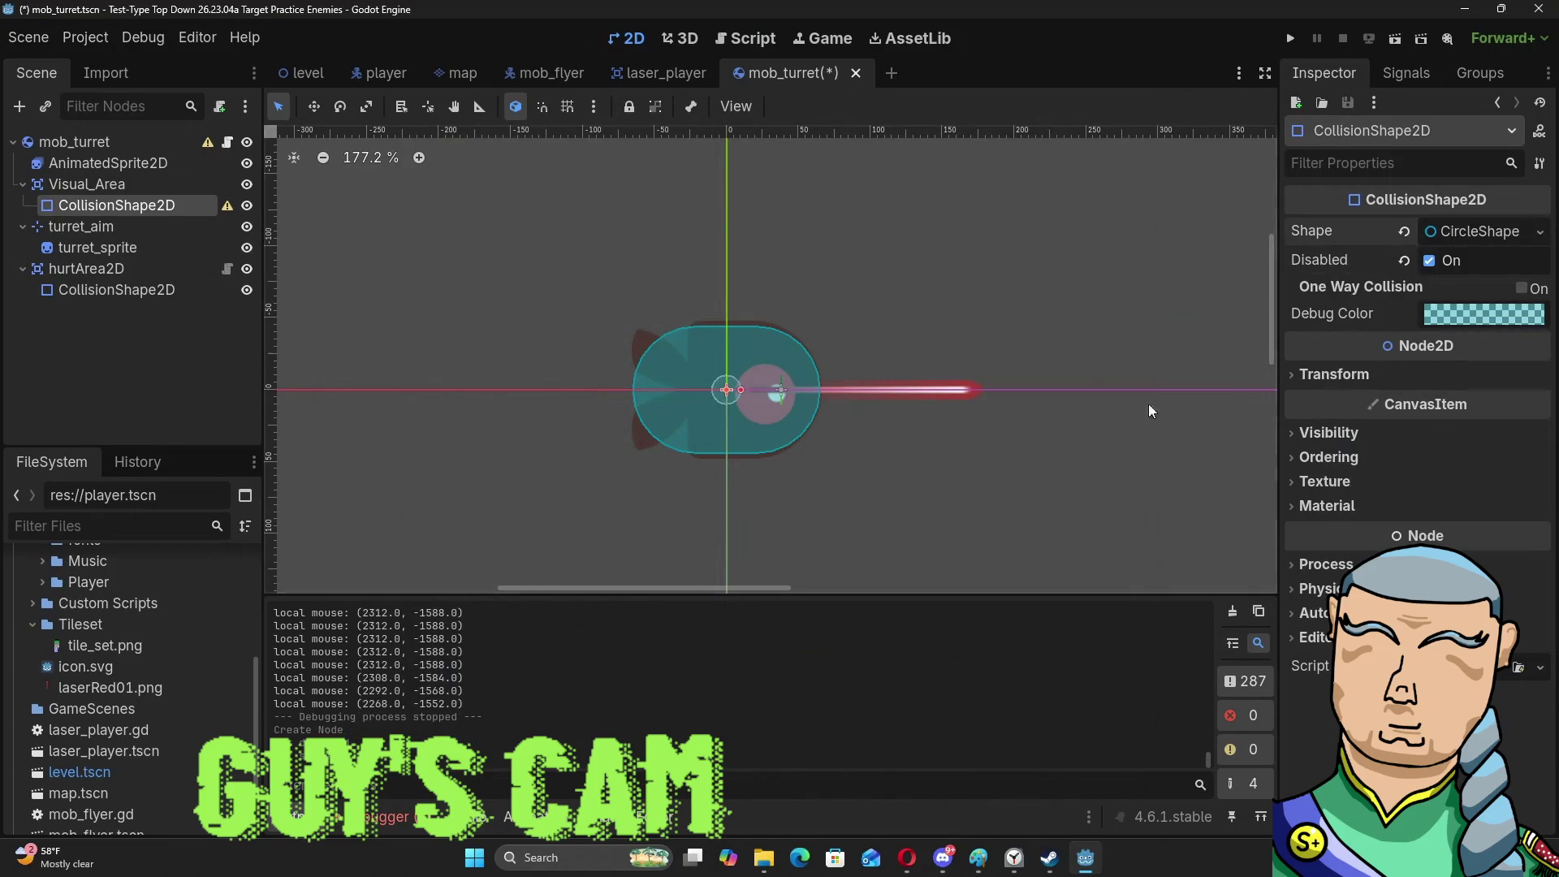
Stretch the CircleShape2D radius far past the turret, then reselect the CollisionShape2D.
{"action": "left_click_drag", "start_coordinate": [740, 389], "coordinate": [1205, 388]}
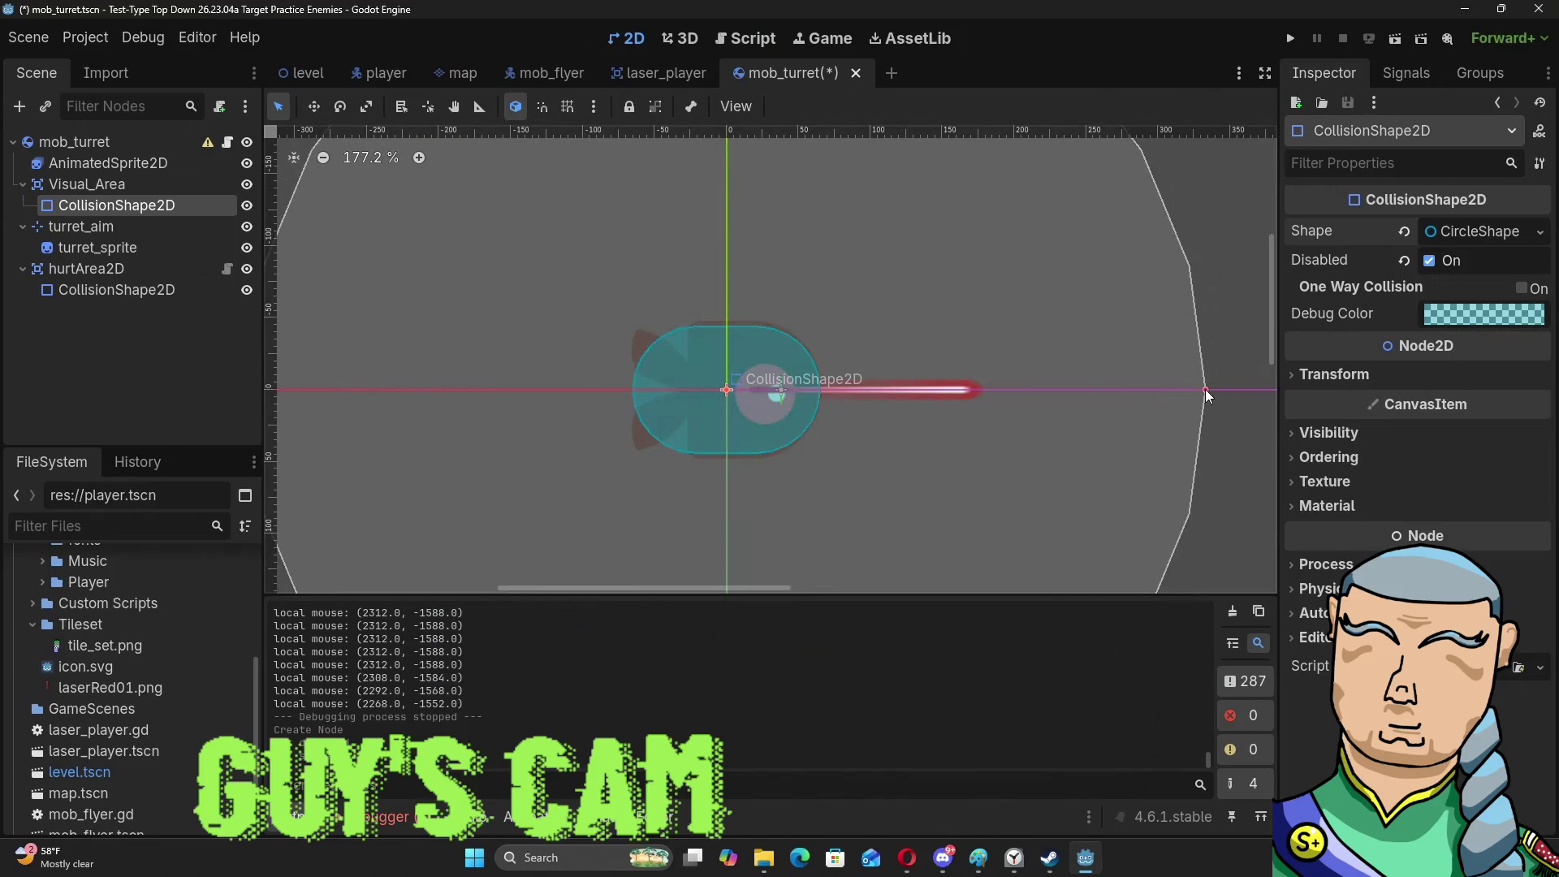
{"action": "scroll", "coordinate": [1031, 423], "scroll_direction": "down", "scroll_amount": 5}
{"action": "left_click", "coordinate": [1182, 386]}
{"action": "left_click", "coordinate": [1013, 397]}
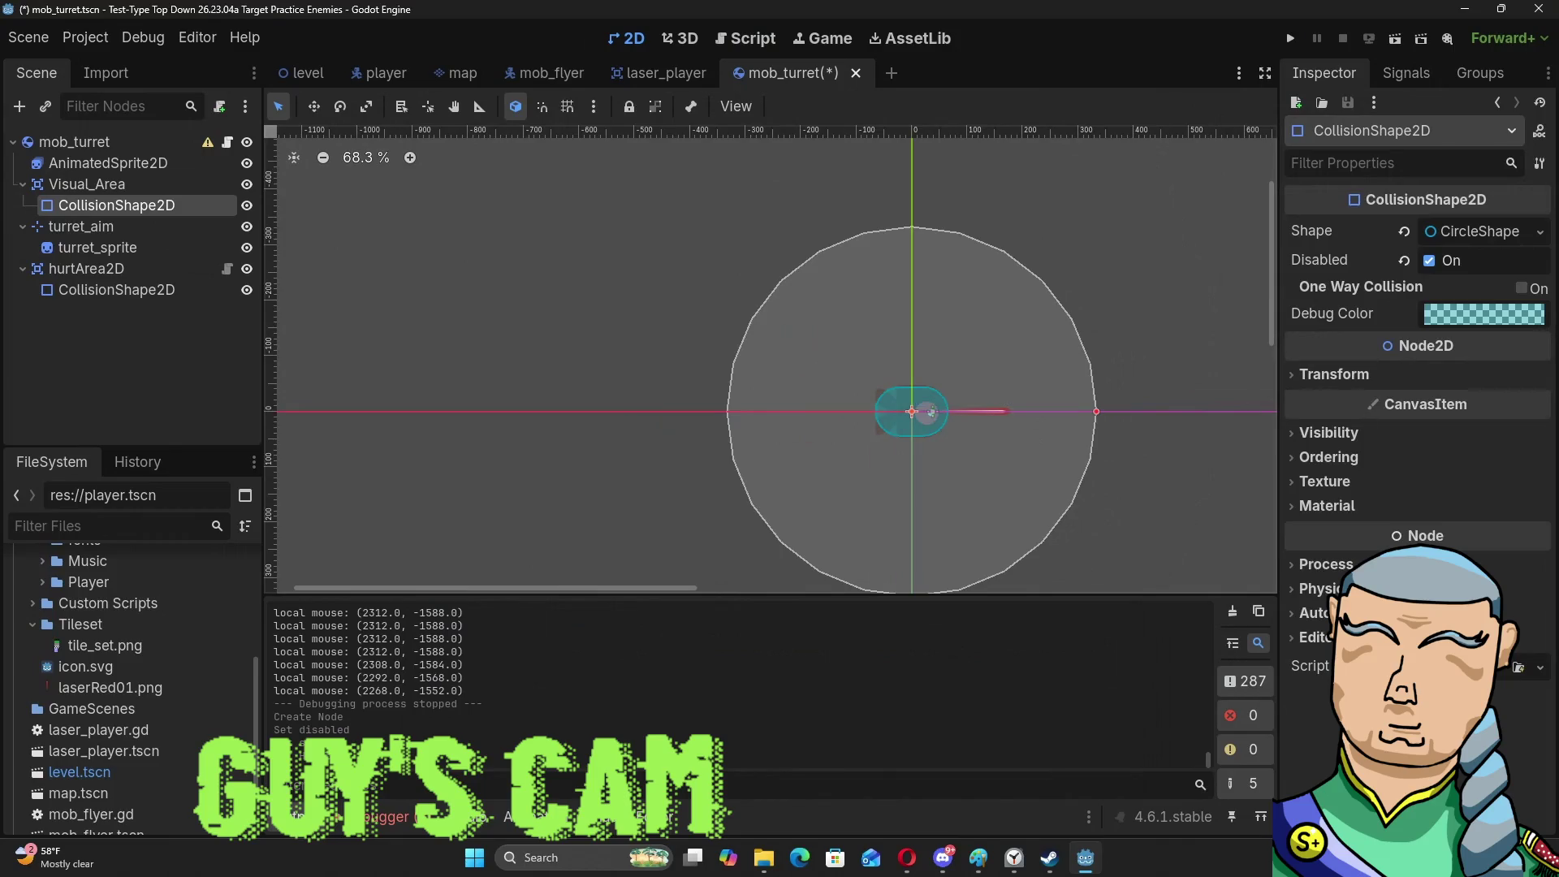
Switch to mob_turret.gd, save and run the game with F5, close it, and select Visual_Area.
{"action": "left_click", "coordinate": [737, 36]}
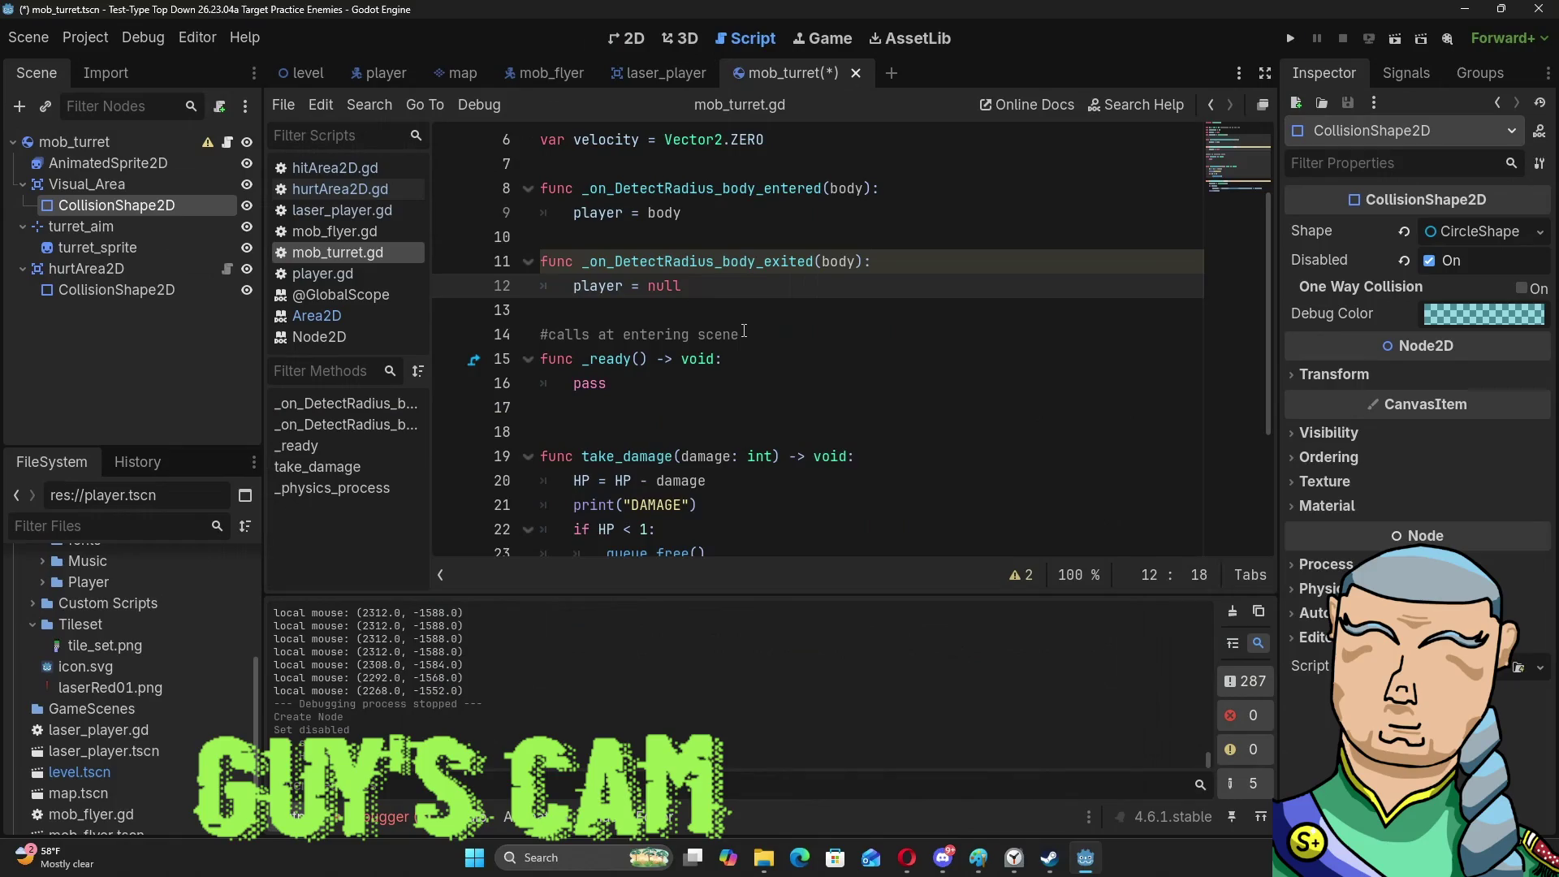
{"action": "key", "text": "F5"}
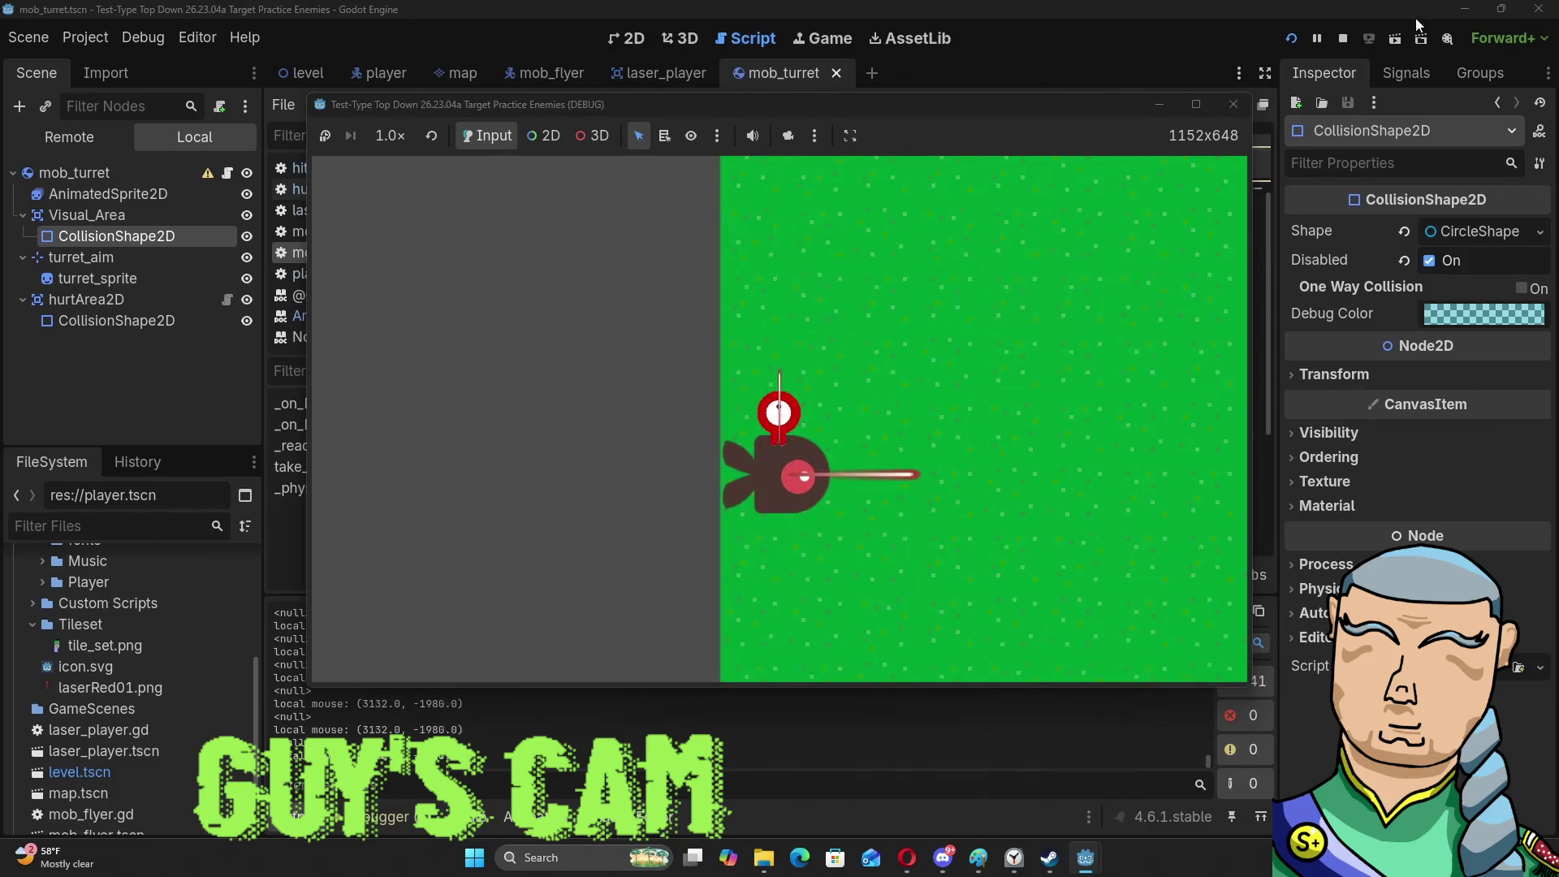
{"action": "left_click", "coordinate": [1240, 110]}
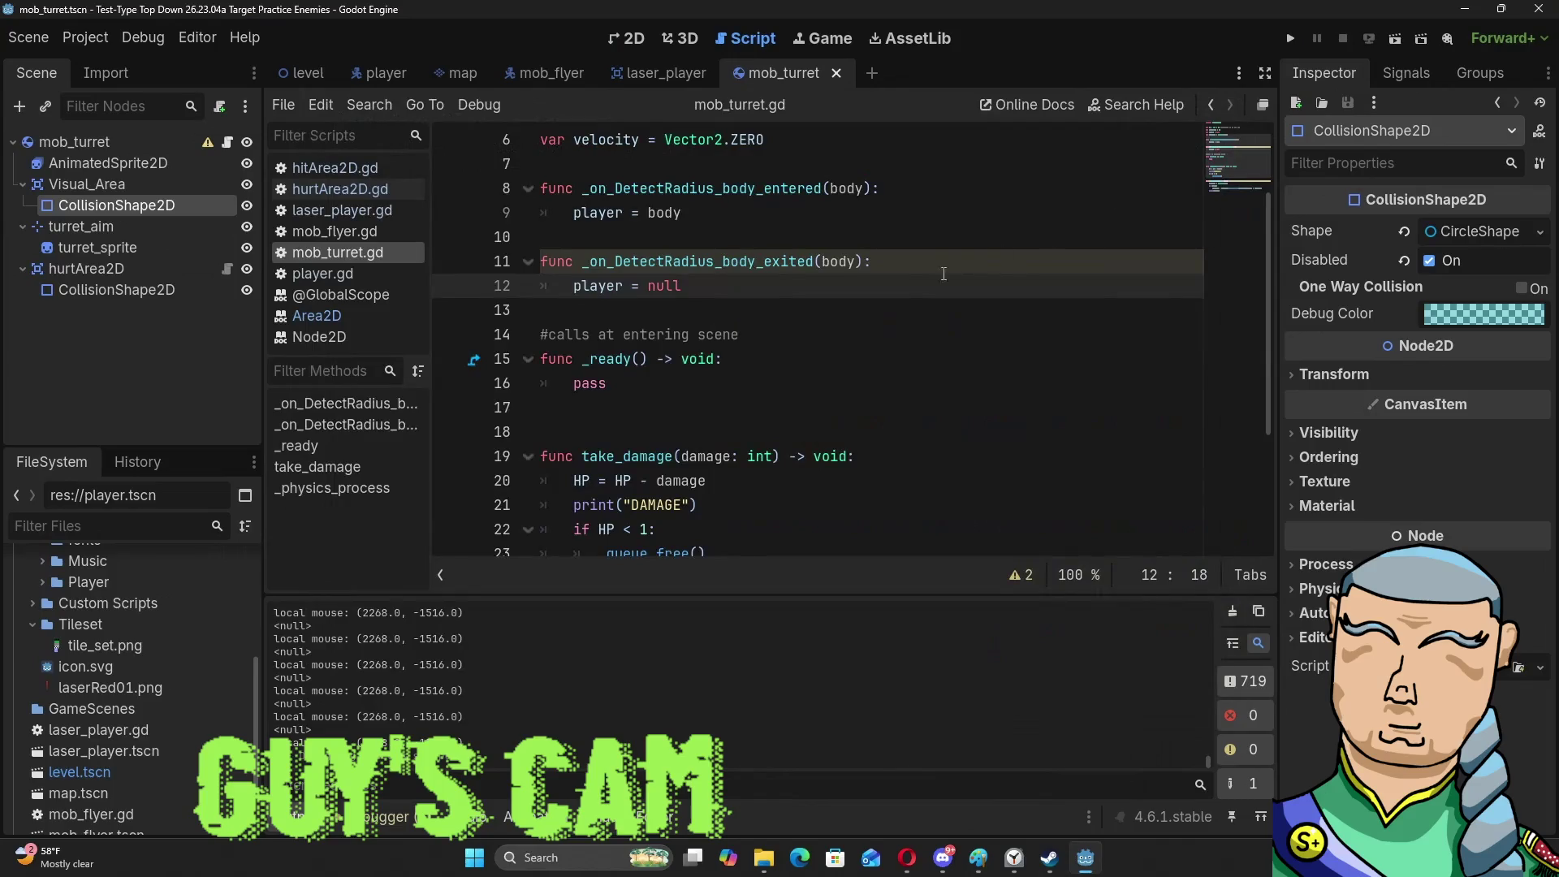
{"action": "left_click", "coordinate": [108, 188]}
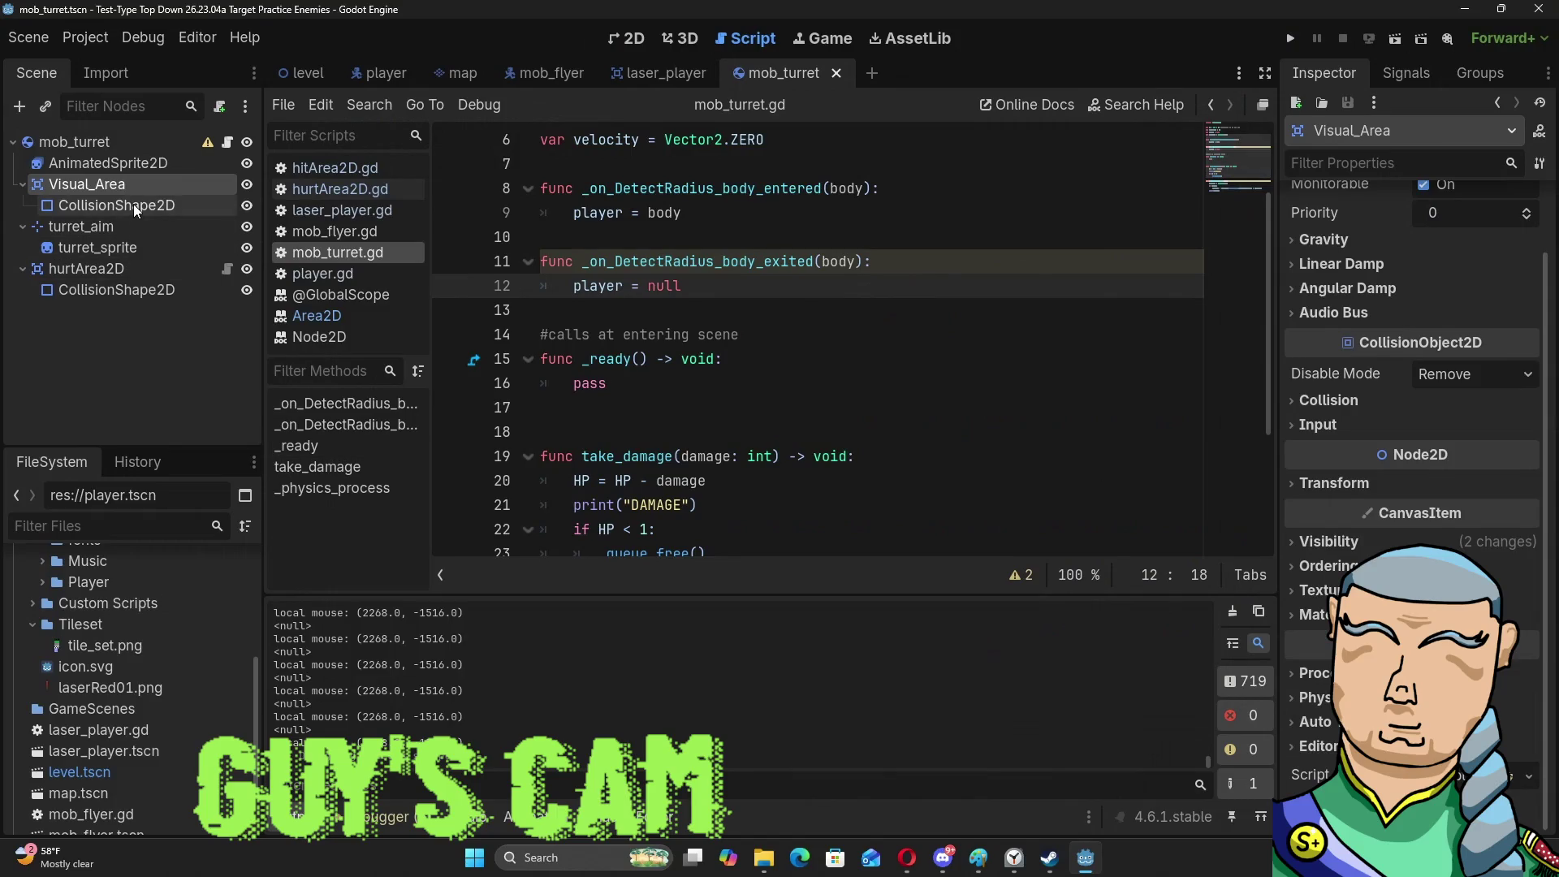
Show Visual_Area's signals in the Node dock.
{"action": "left_click", "coordinate": [1405, 73]}
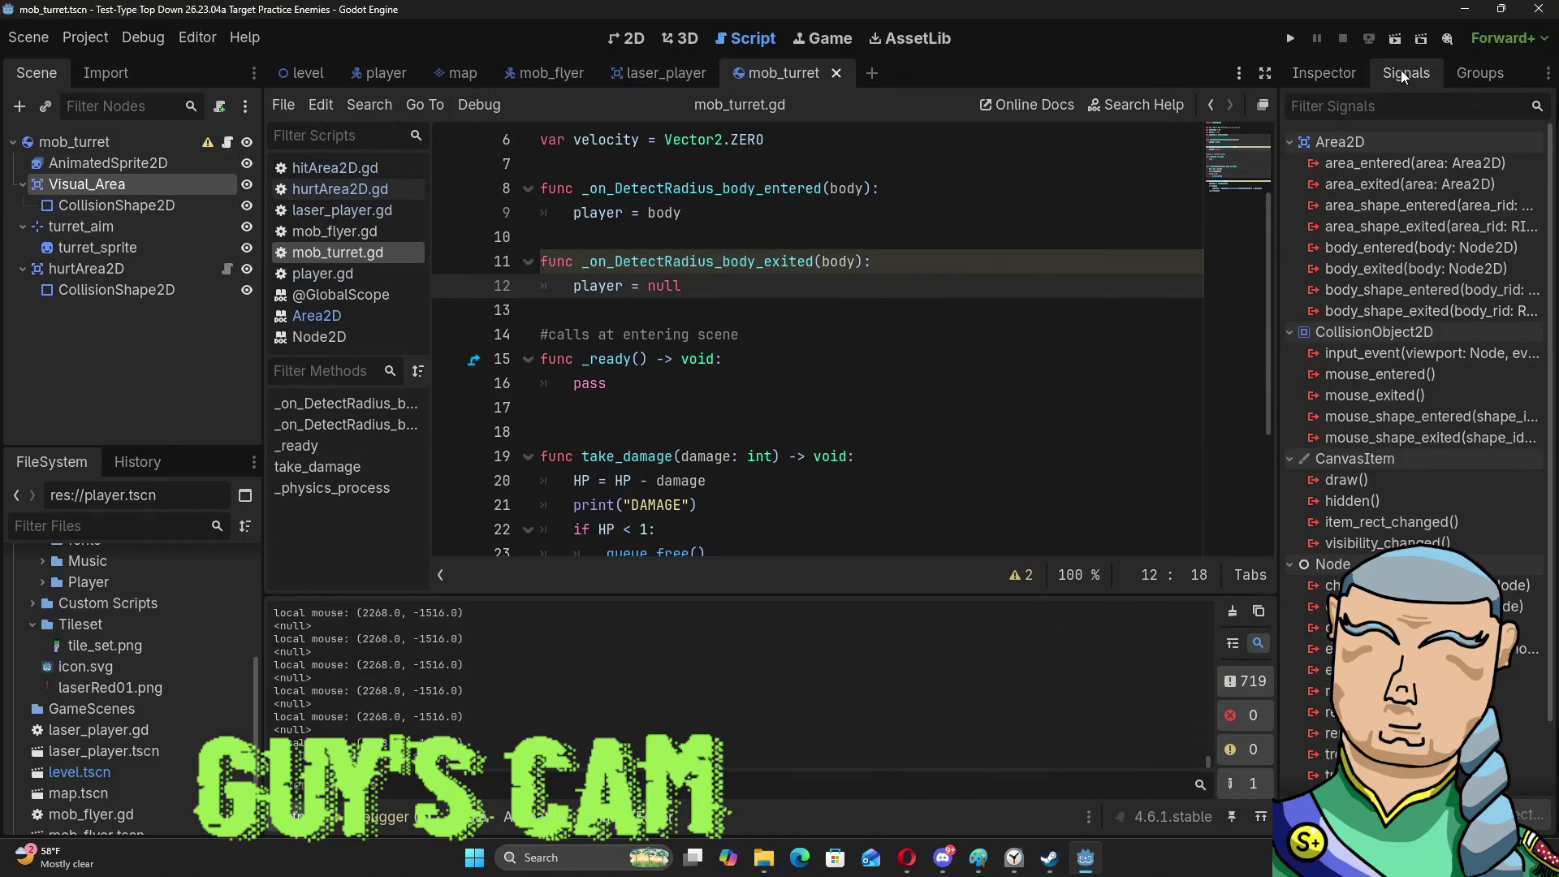
{"action": "mouse_move", "coordinate": [1383, 252]}
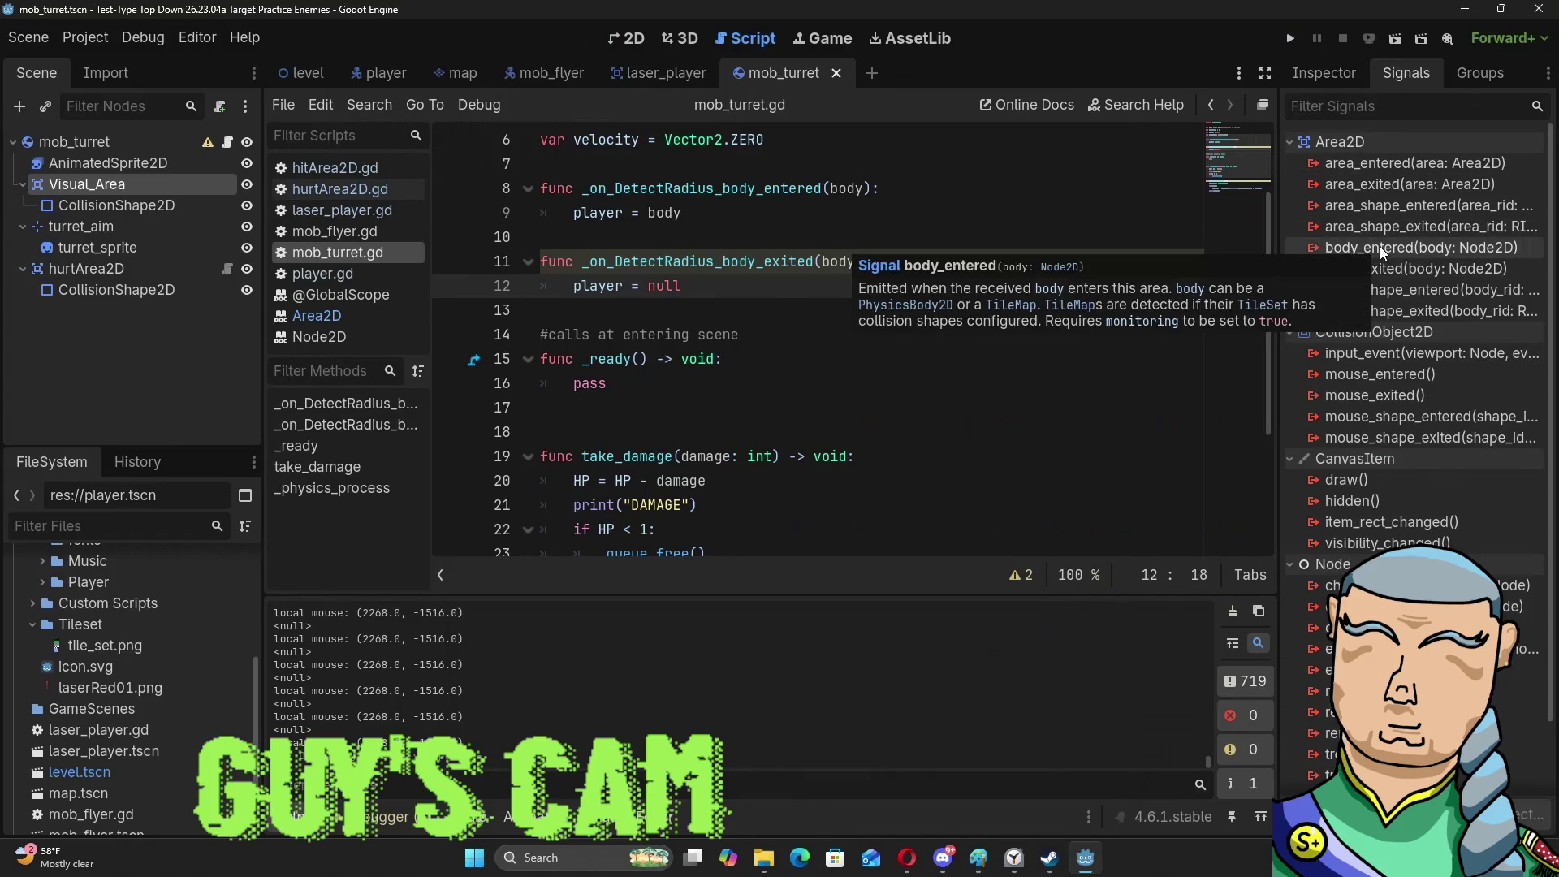
{"action": "scroll", "coordinate": [1376, 260], "scroll_direction": "down", "scroll_amount": 2}
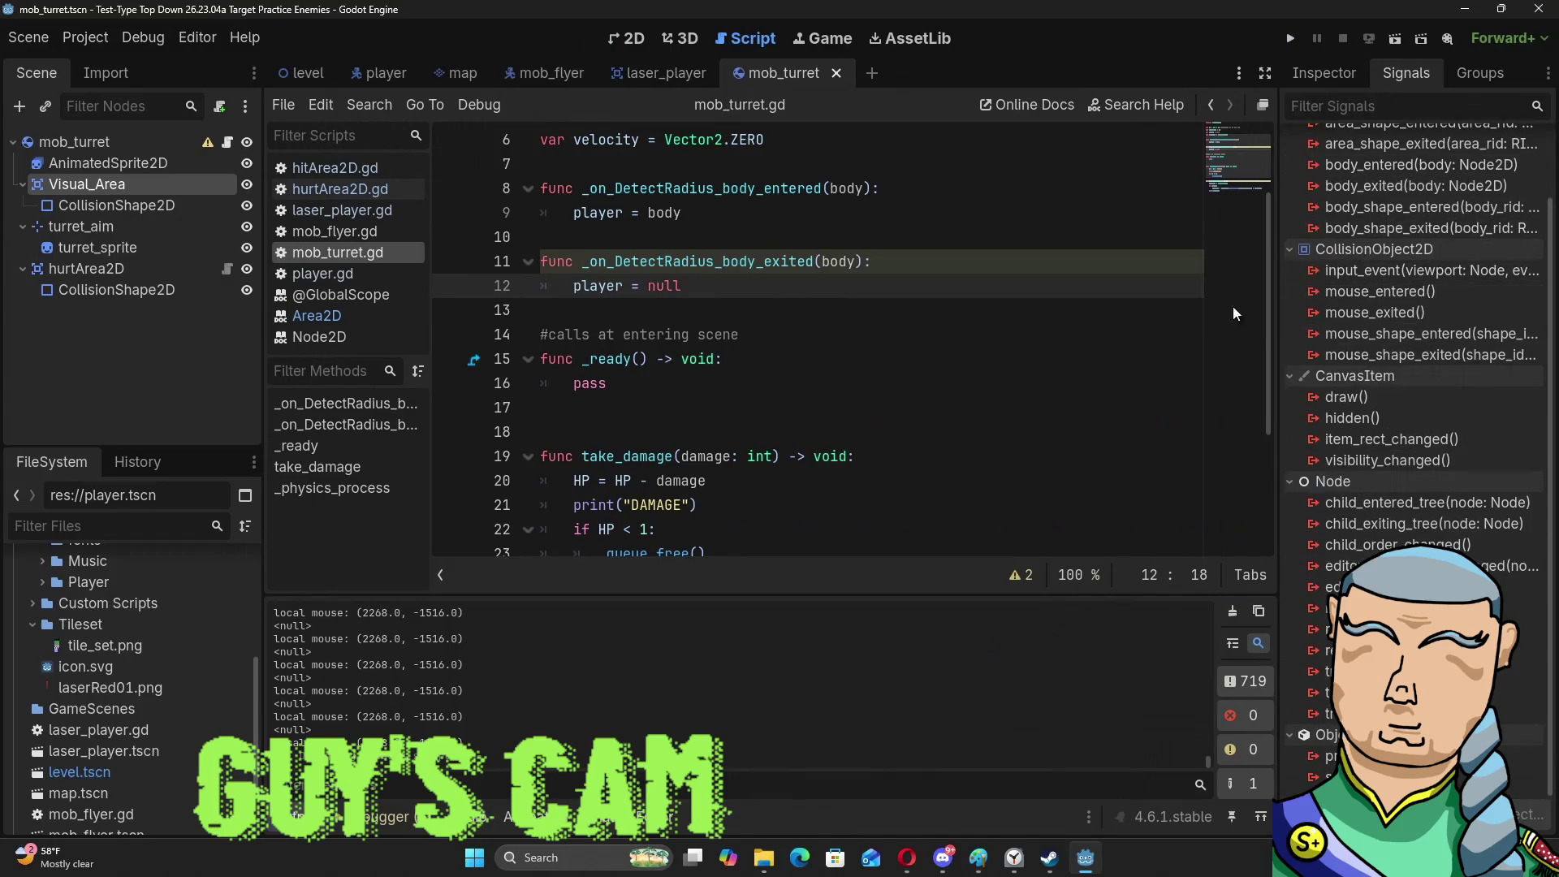
{"action": "left_click", "coordinate": [122, 205]}
{"action": "left_click", "coordinate": [126, 203]}
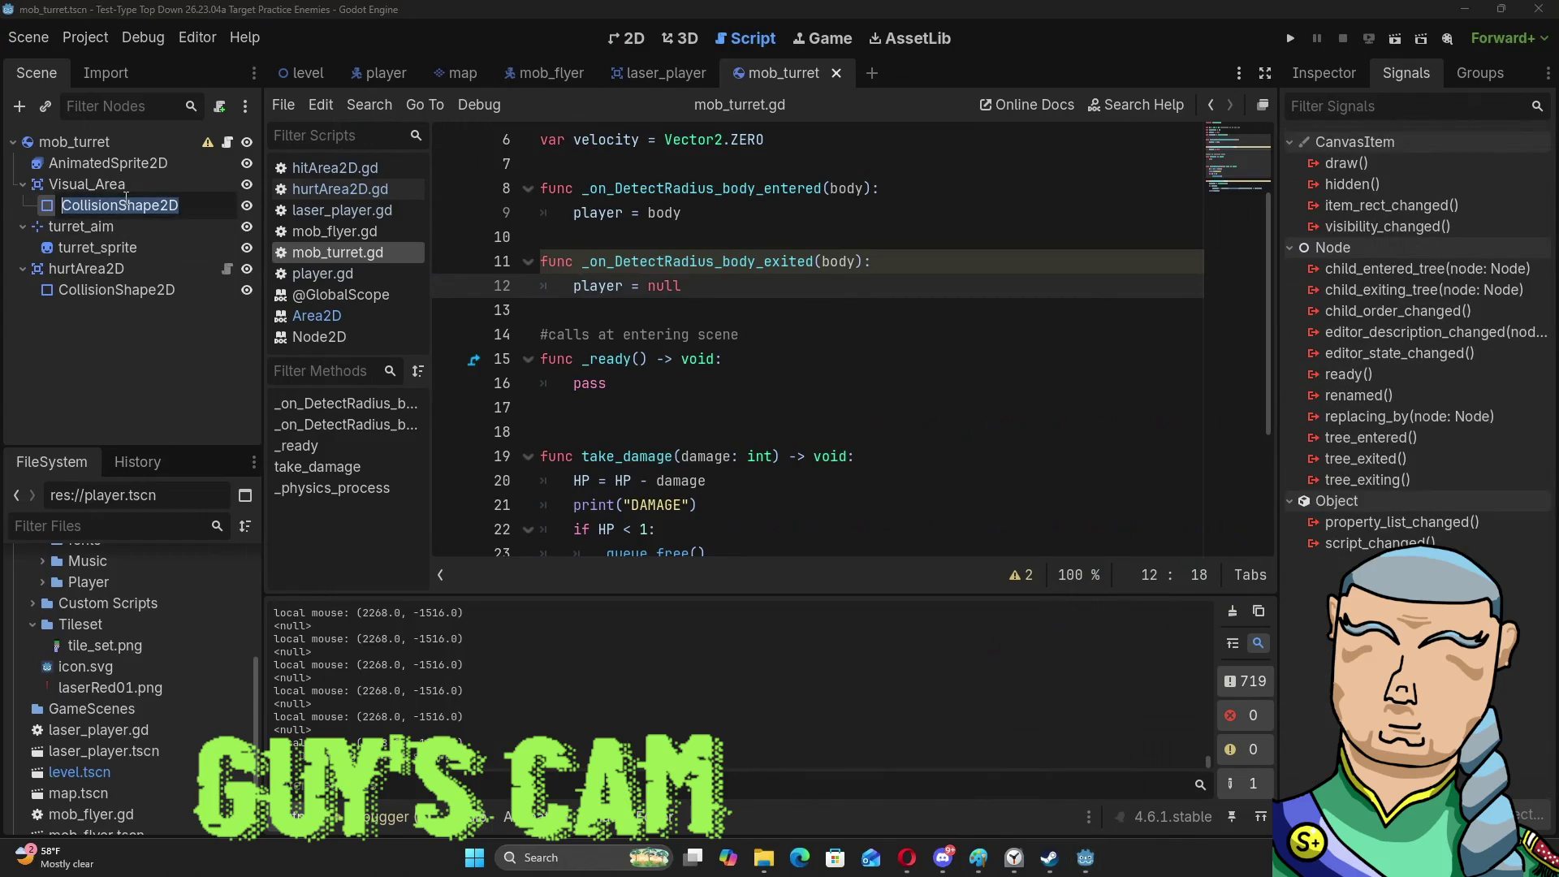
{"action": "left_click", "coordinate": [106, 184]}
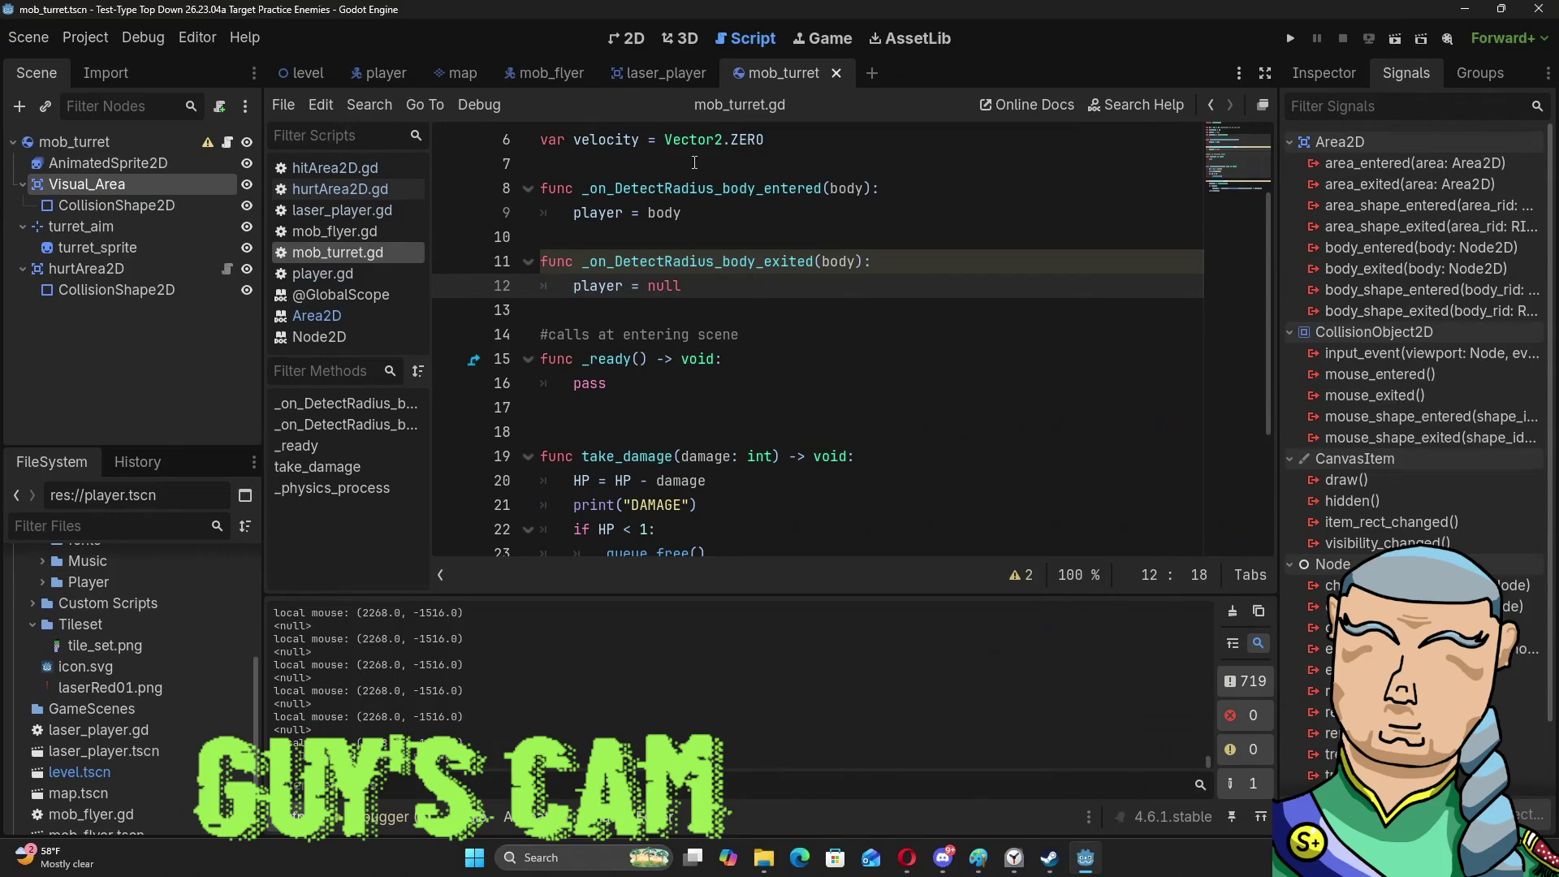
Remove 'DetectRadius_' from both handler names, leaving _on_body_entered and _on_body_exited.
{"action": "left_click_drag", "start_coordinate": [714, 188], "coordinate": [621, 199]}
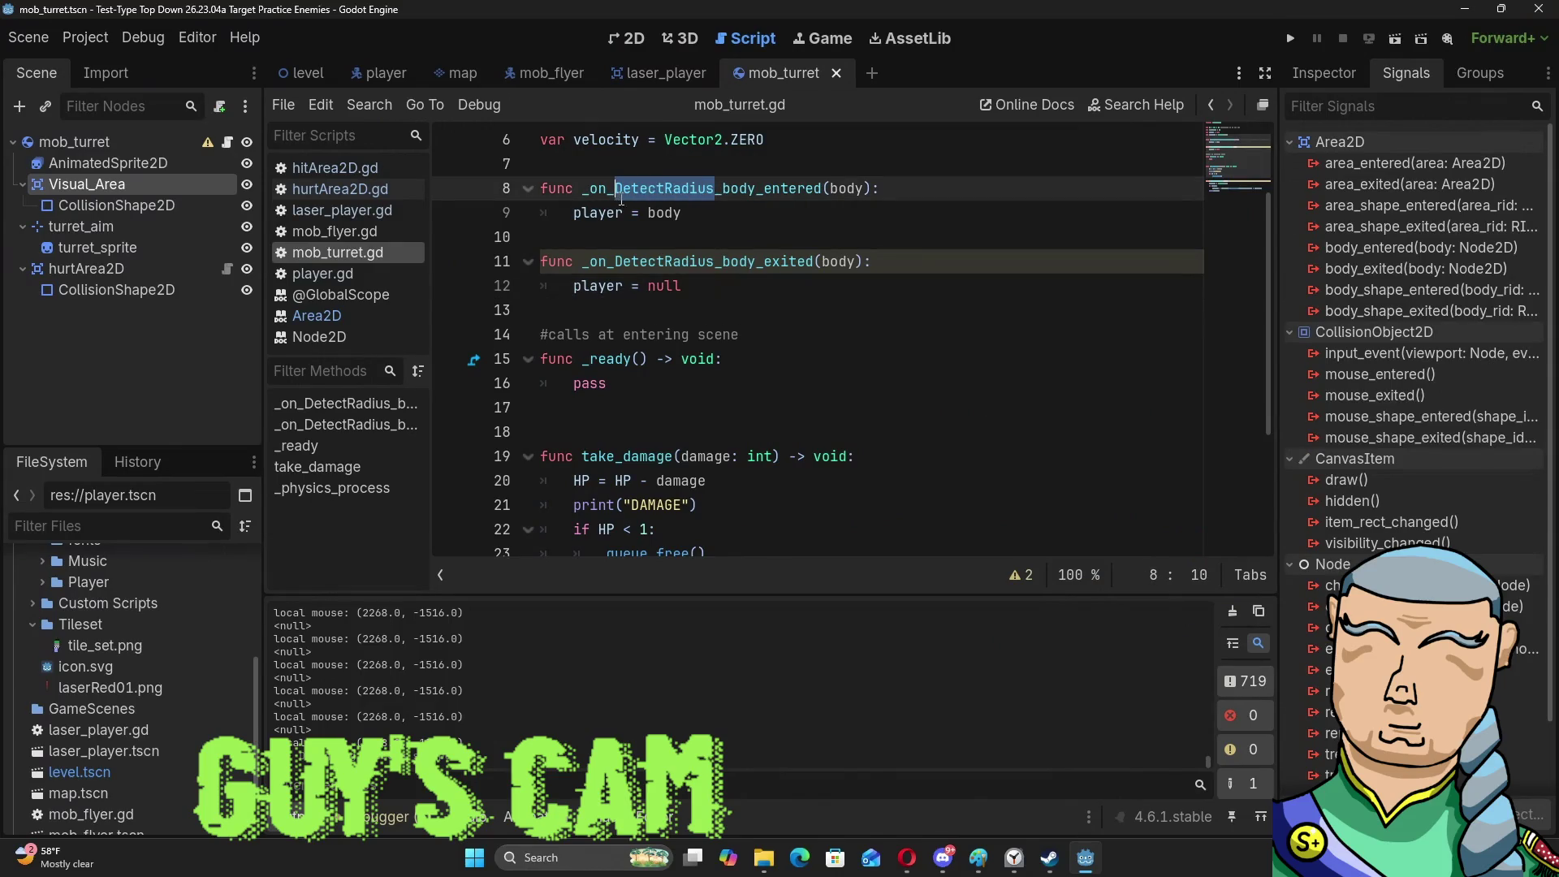
{"action": "key", "text": "Delete"}
{"action": "key", "text": "Delete"}
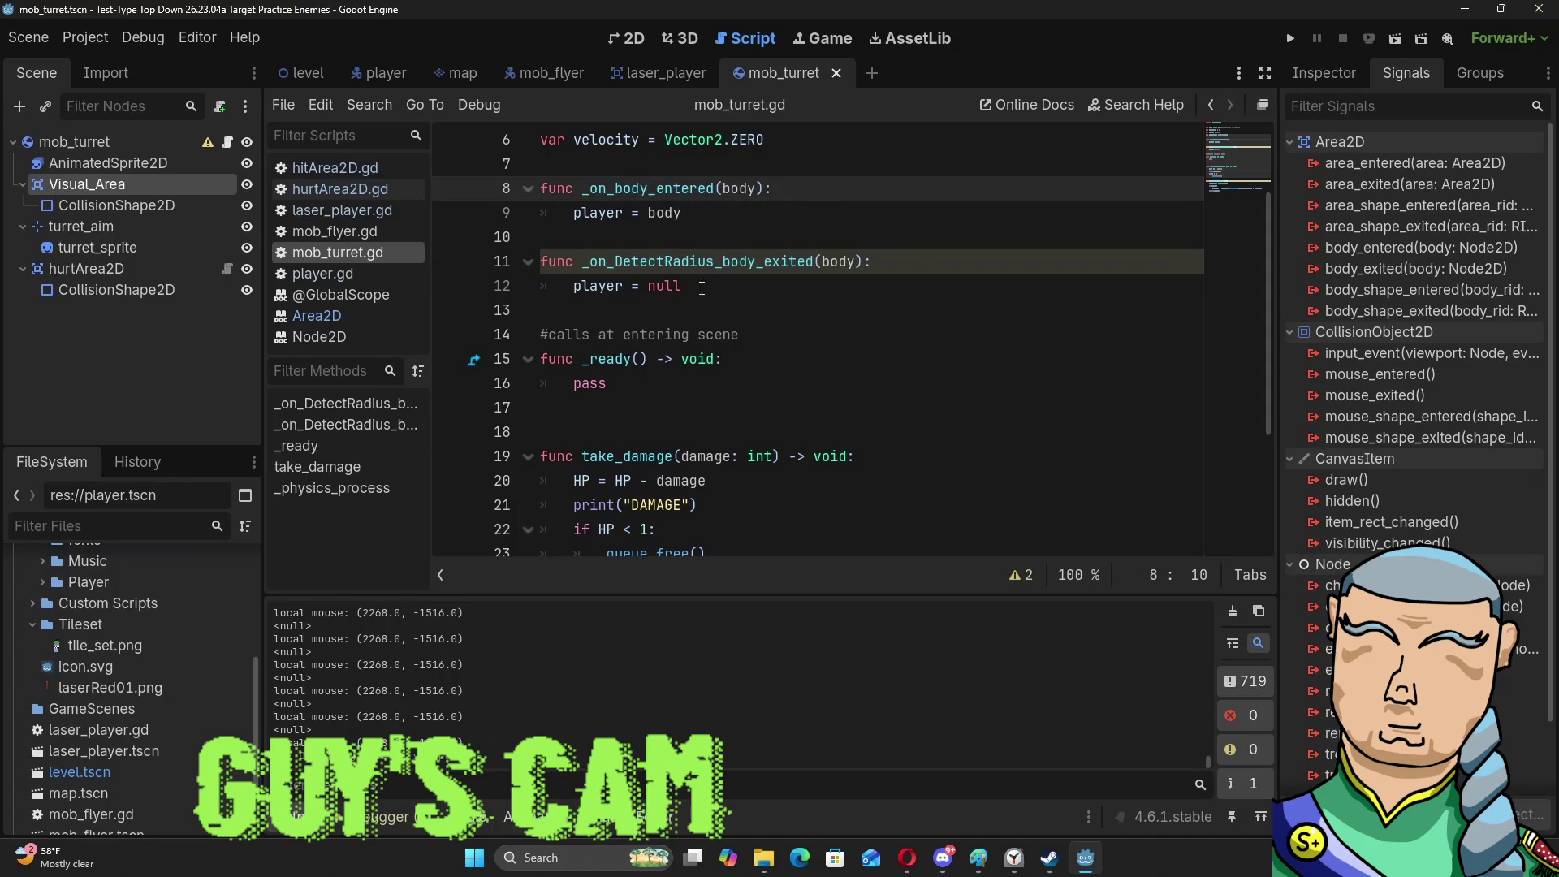
{"action": "left_click_drag", "start_coordinate": [715, 262], "coordinate": [615, 263]}
{"action": "key", "text": "Delete"}
{"action": "key", "text": "BackSpace"}
{"action": "left_click", "coordinate": [955, 326]}
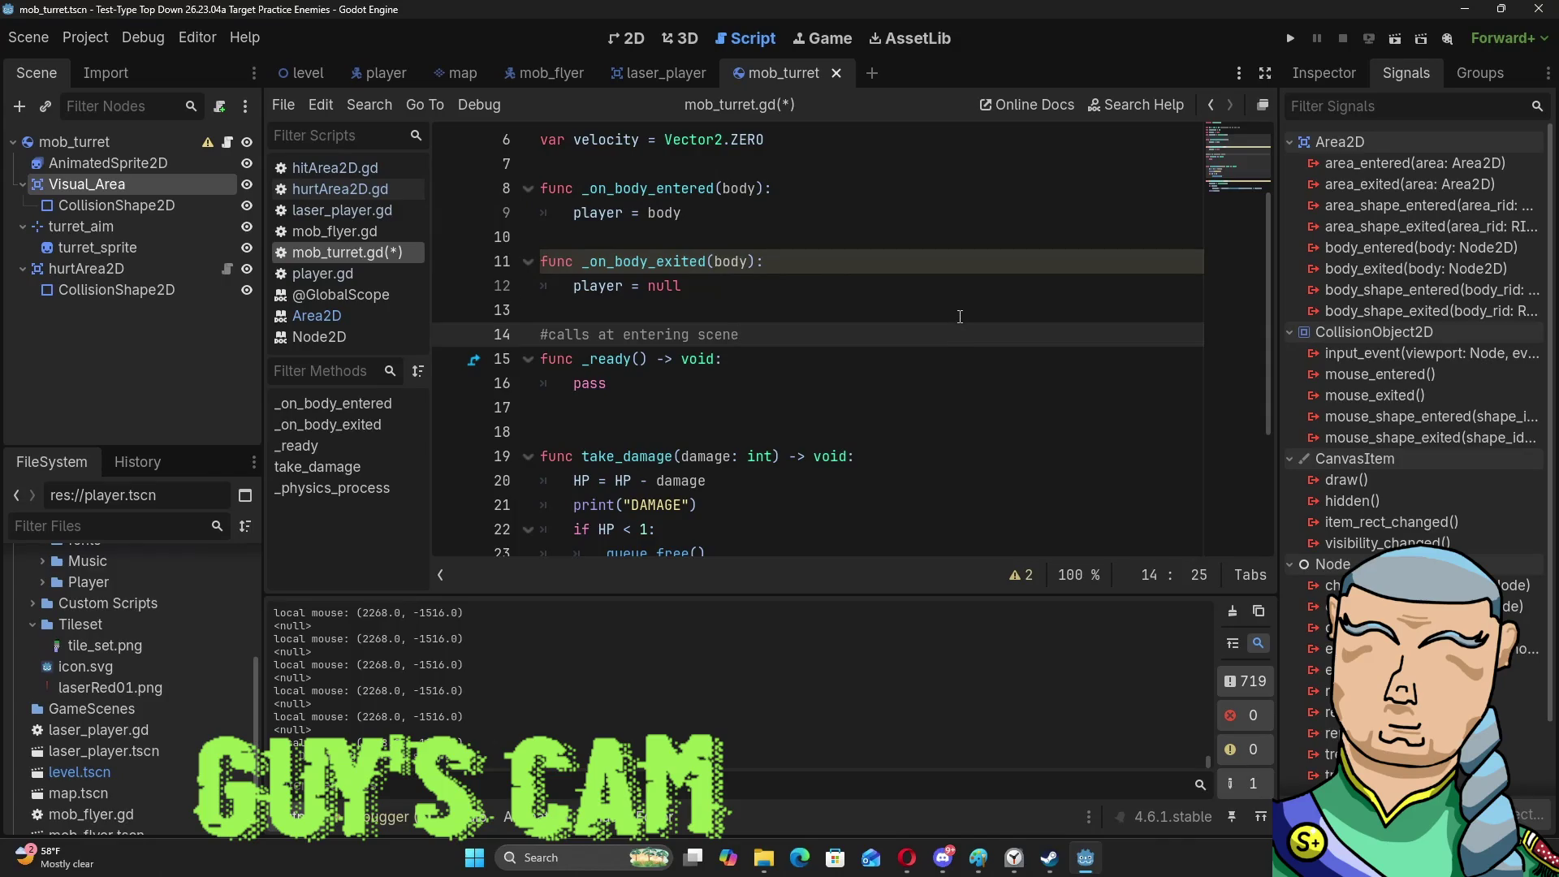
{"action": "left_click", "coordinate": [550, 259]}
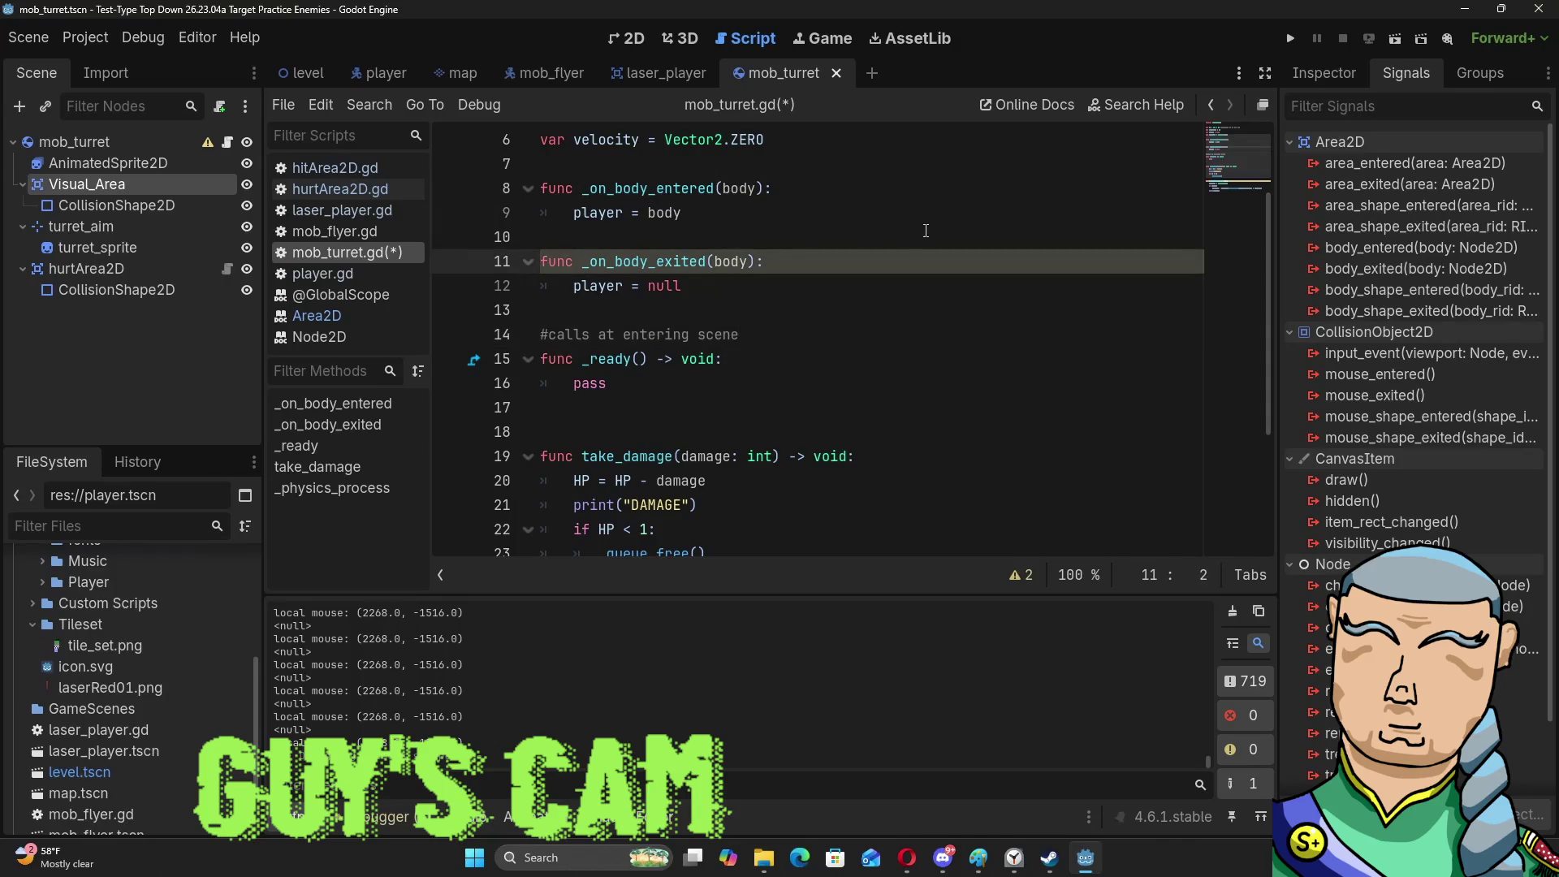
{"action": "left_click_drag", "start_coordinate": [764, 261], "coordinate": [519, 261]}
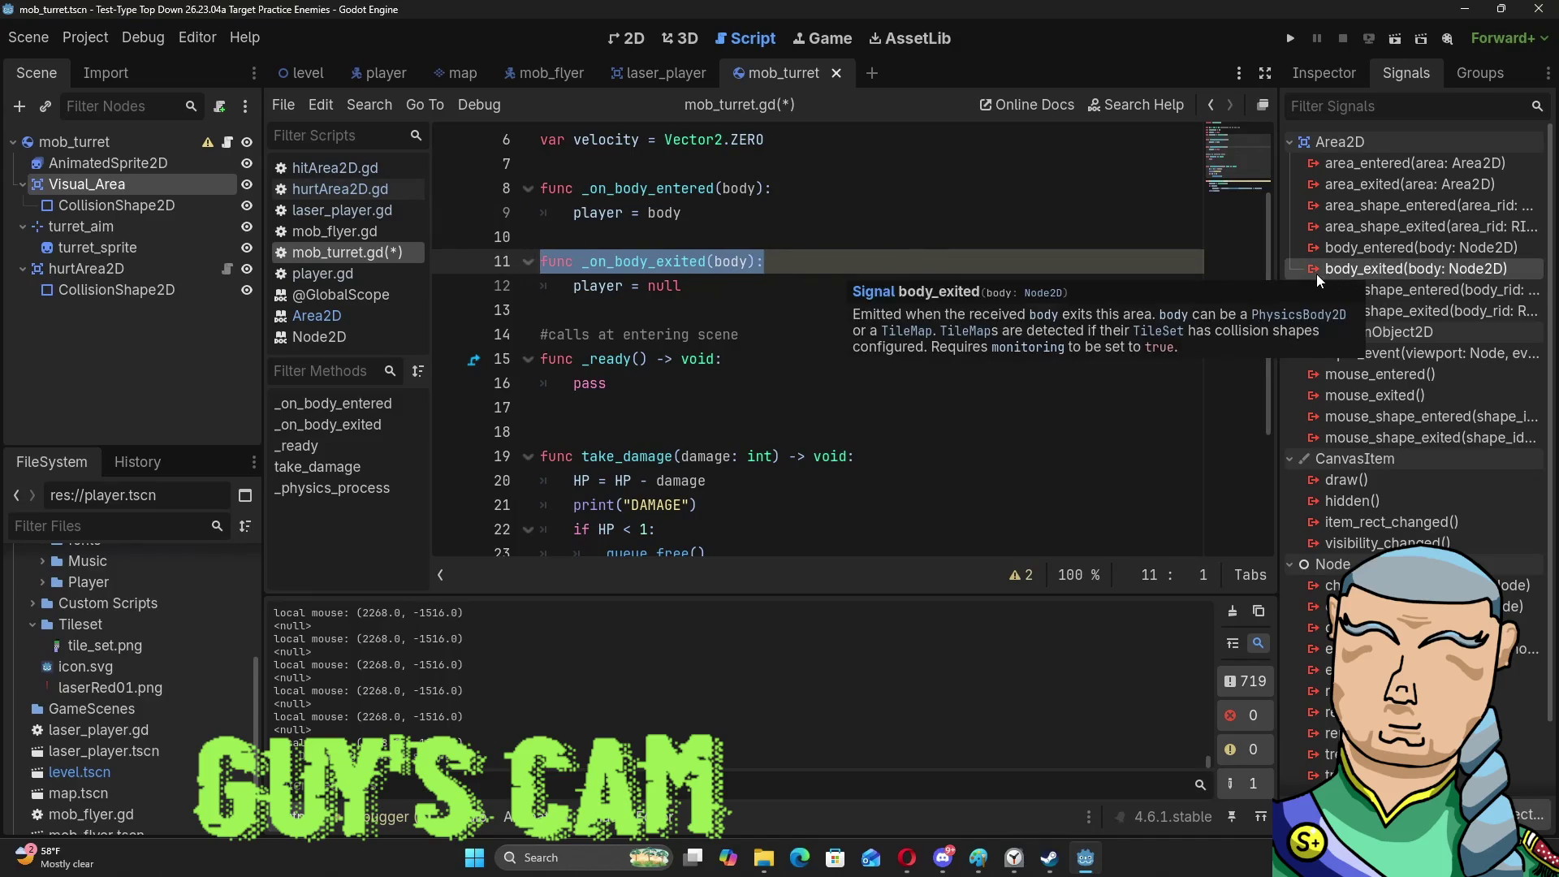
{"action": "right_click", "coordinate": [649, 272]}
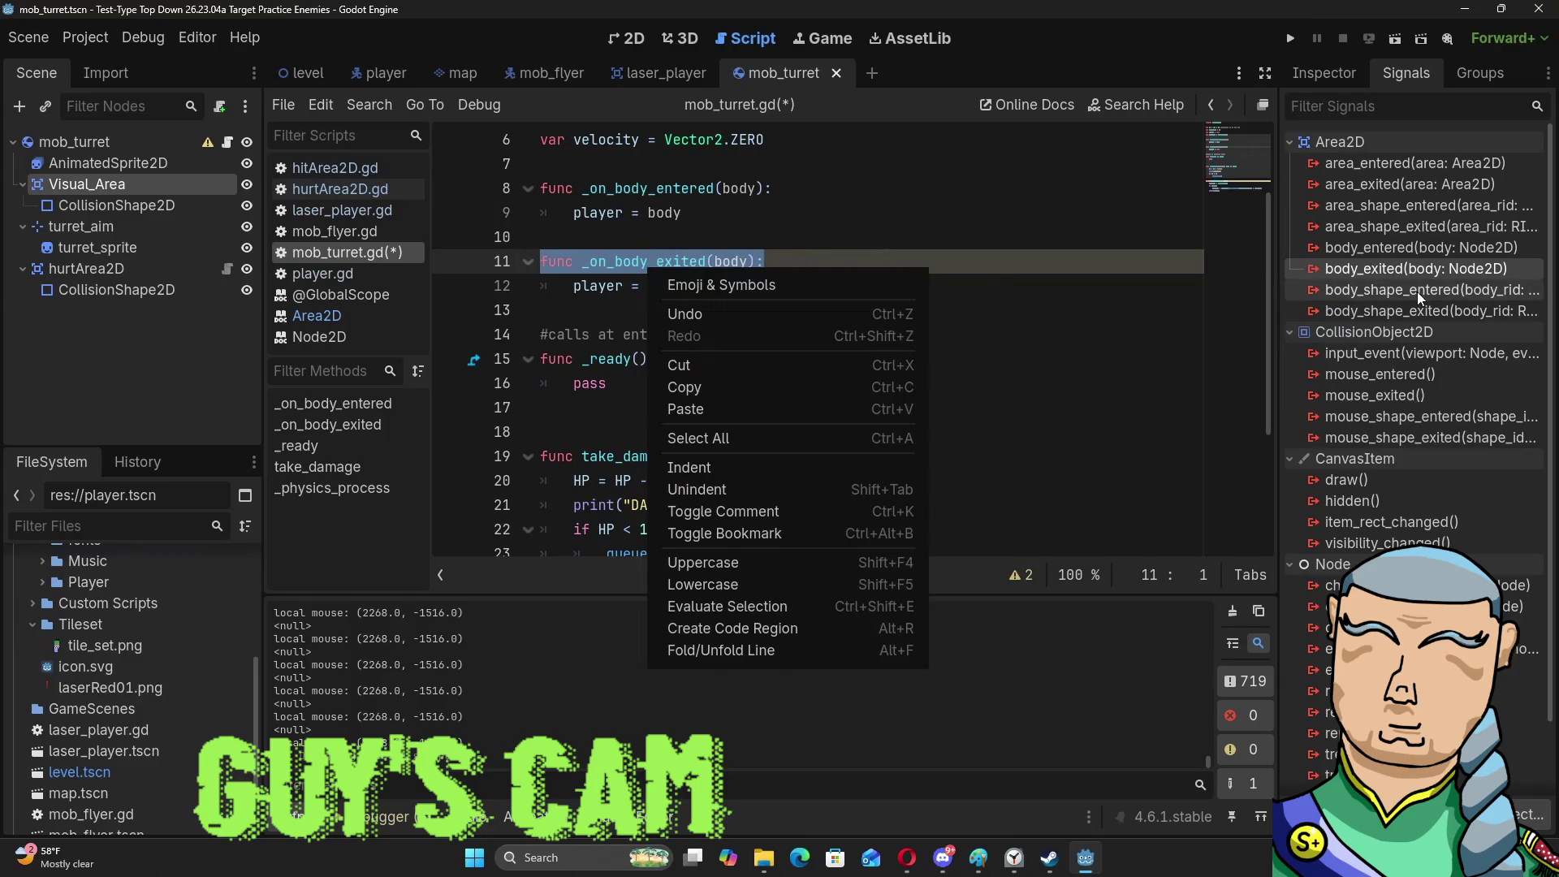
Connect Visual_Area's body_exited signal to a new handler in the mob_turret script.
{"action": "left_click", "coordinate": [1339, 271]}
{"action": "double_click", "coordinate": [1338, 271]}
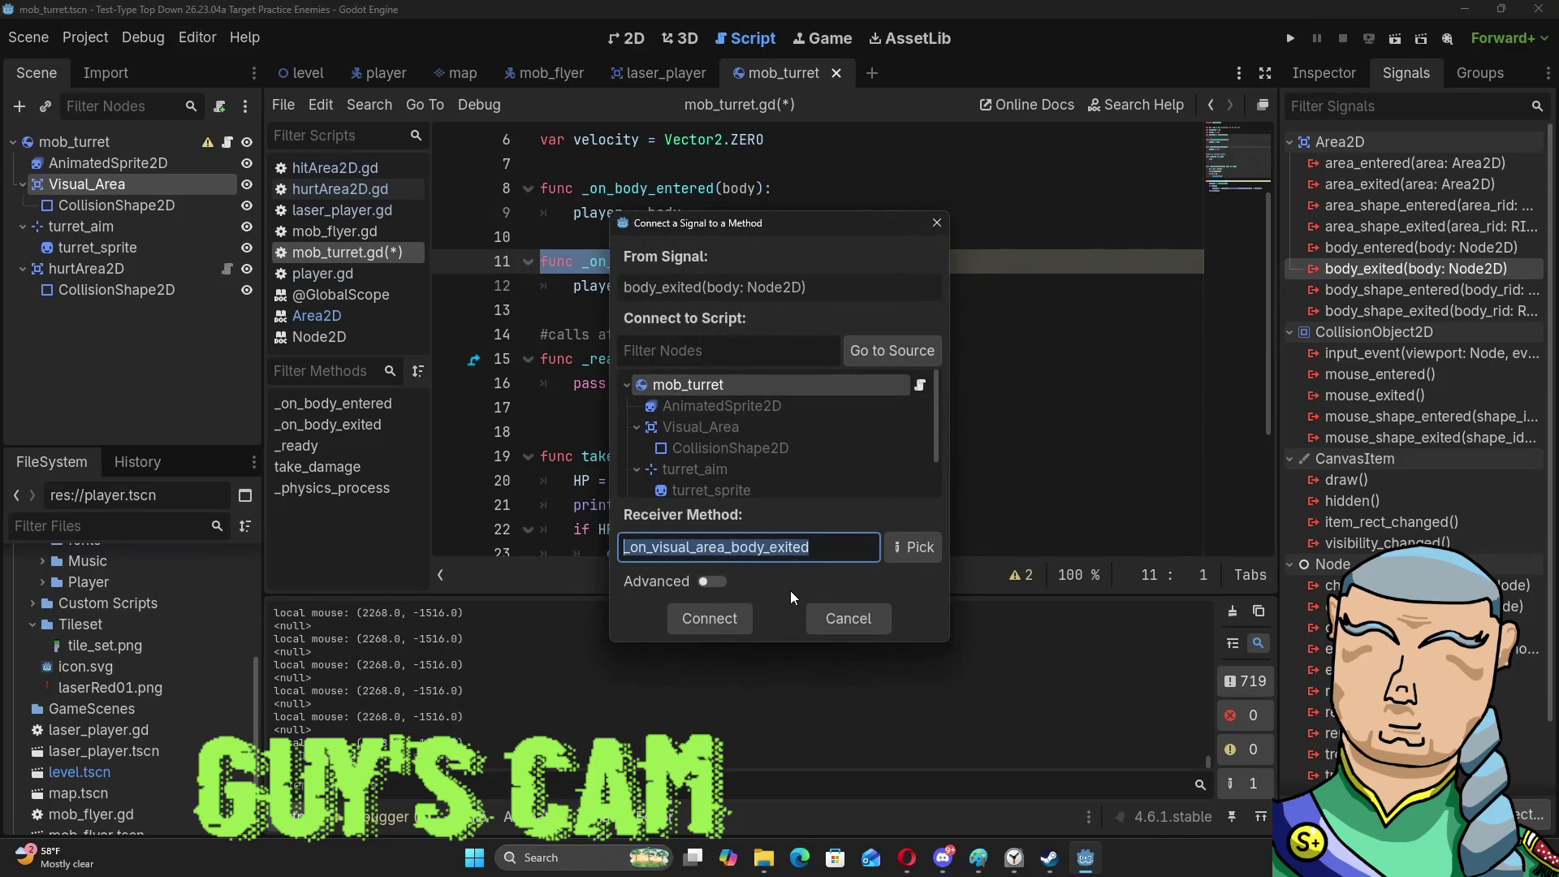
{"action": "left_click", "coordinate": [732, 627]}
{"action": "left_click", "coordinate": [709, 618]}
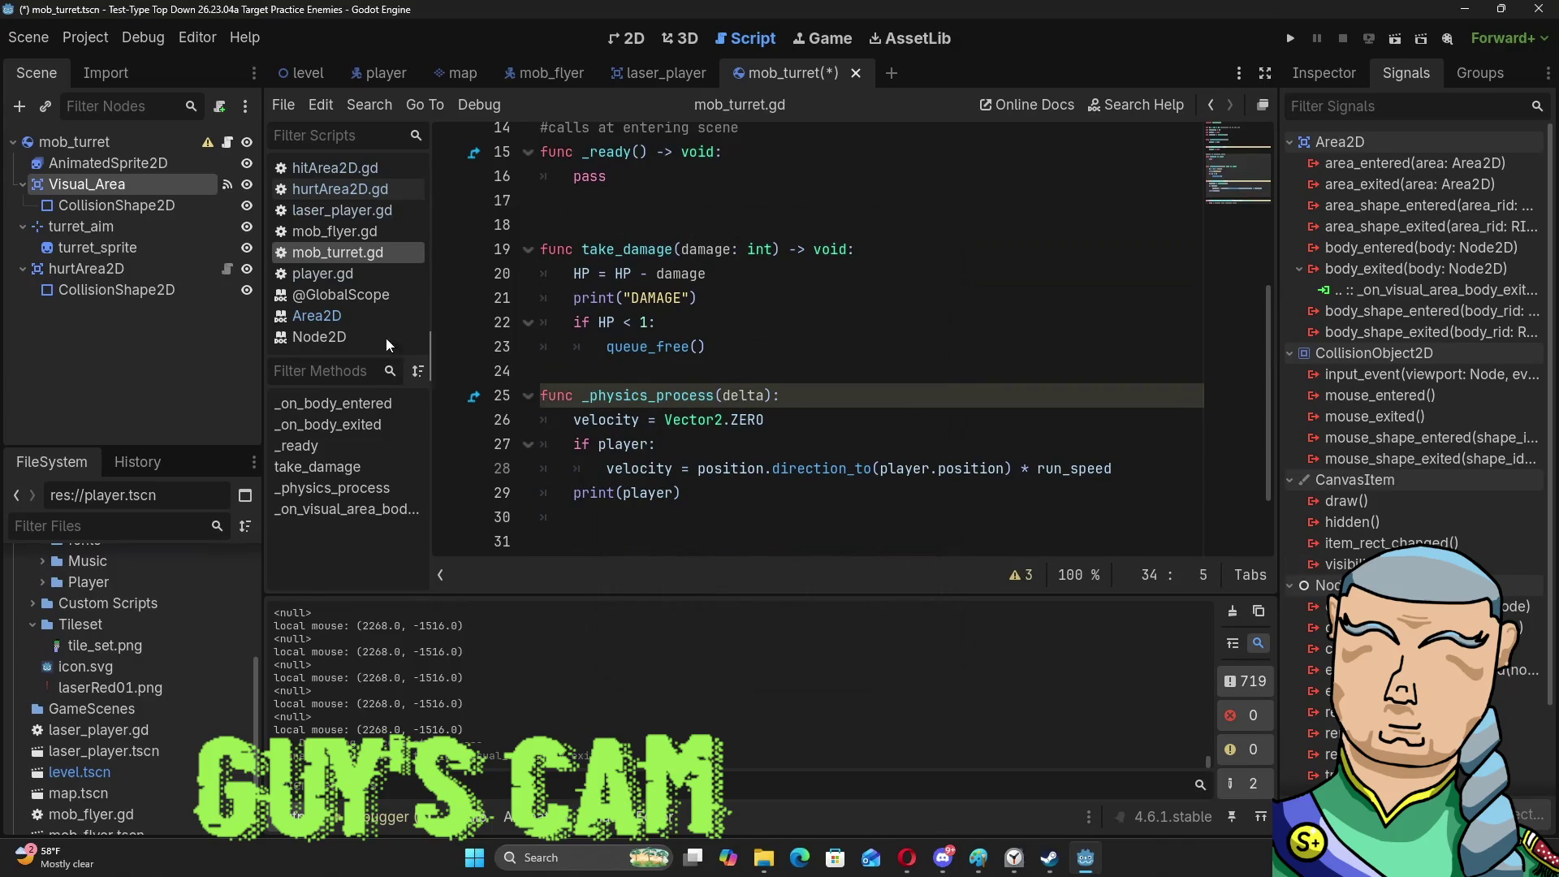
Replace the exit handler's placeholder pass line with player = null.
{"action": "scroll", "coordinate": [573, 370], "scroll_direction": "up", "scroll_amount": 5}
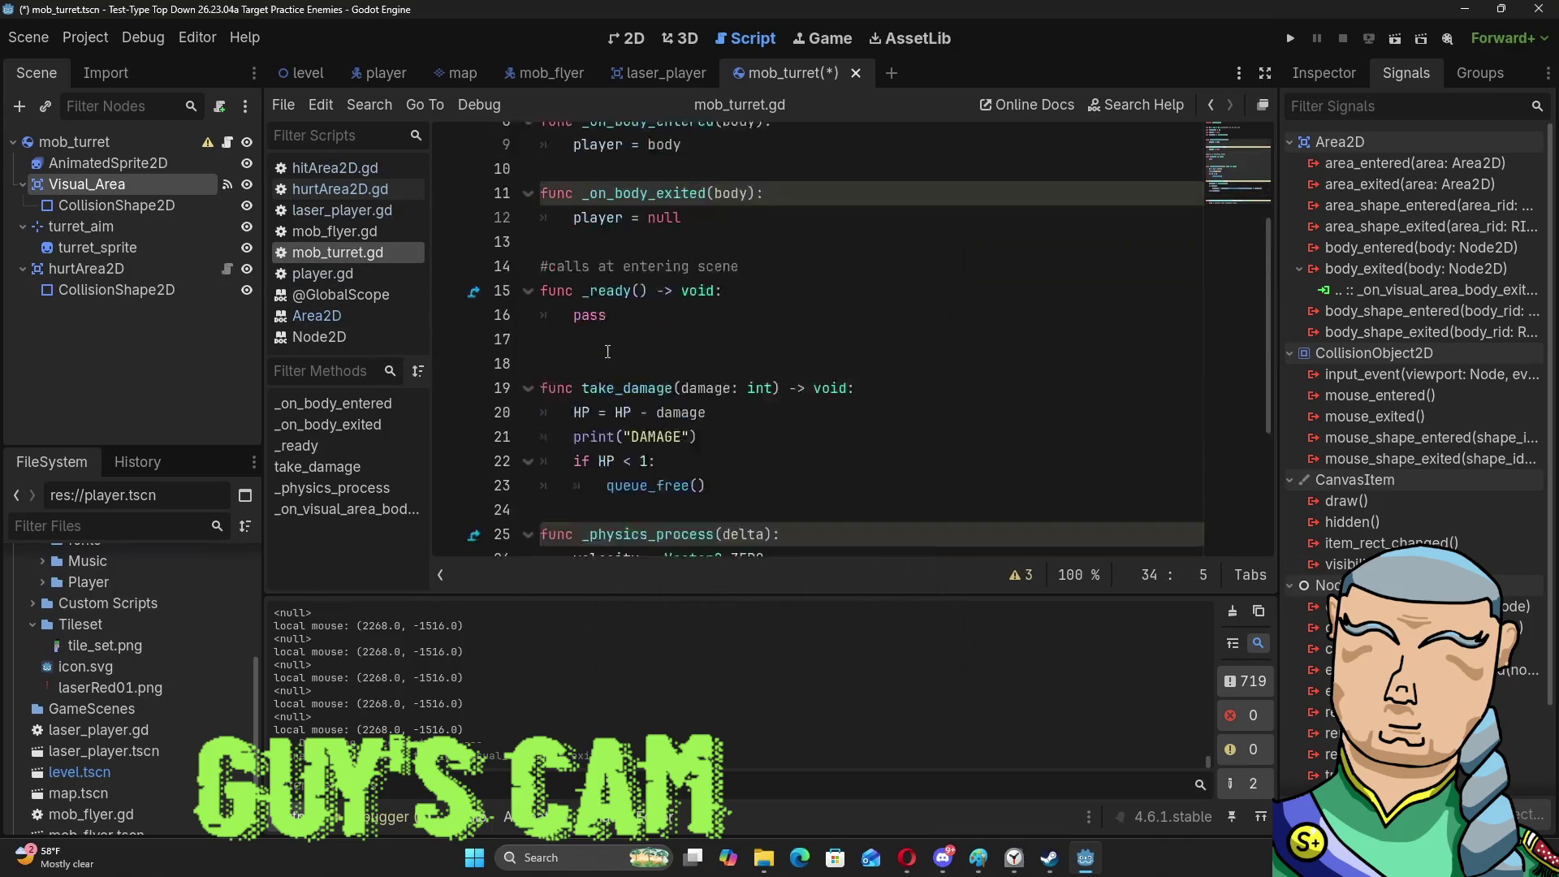
{"action": "scroll", "coordinate": [601, 360], "scroll_direction": "down", "scroll_amount": 4}
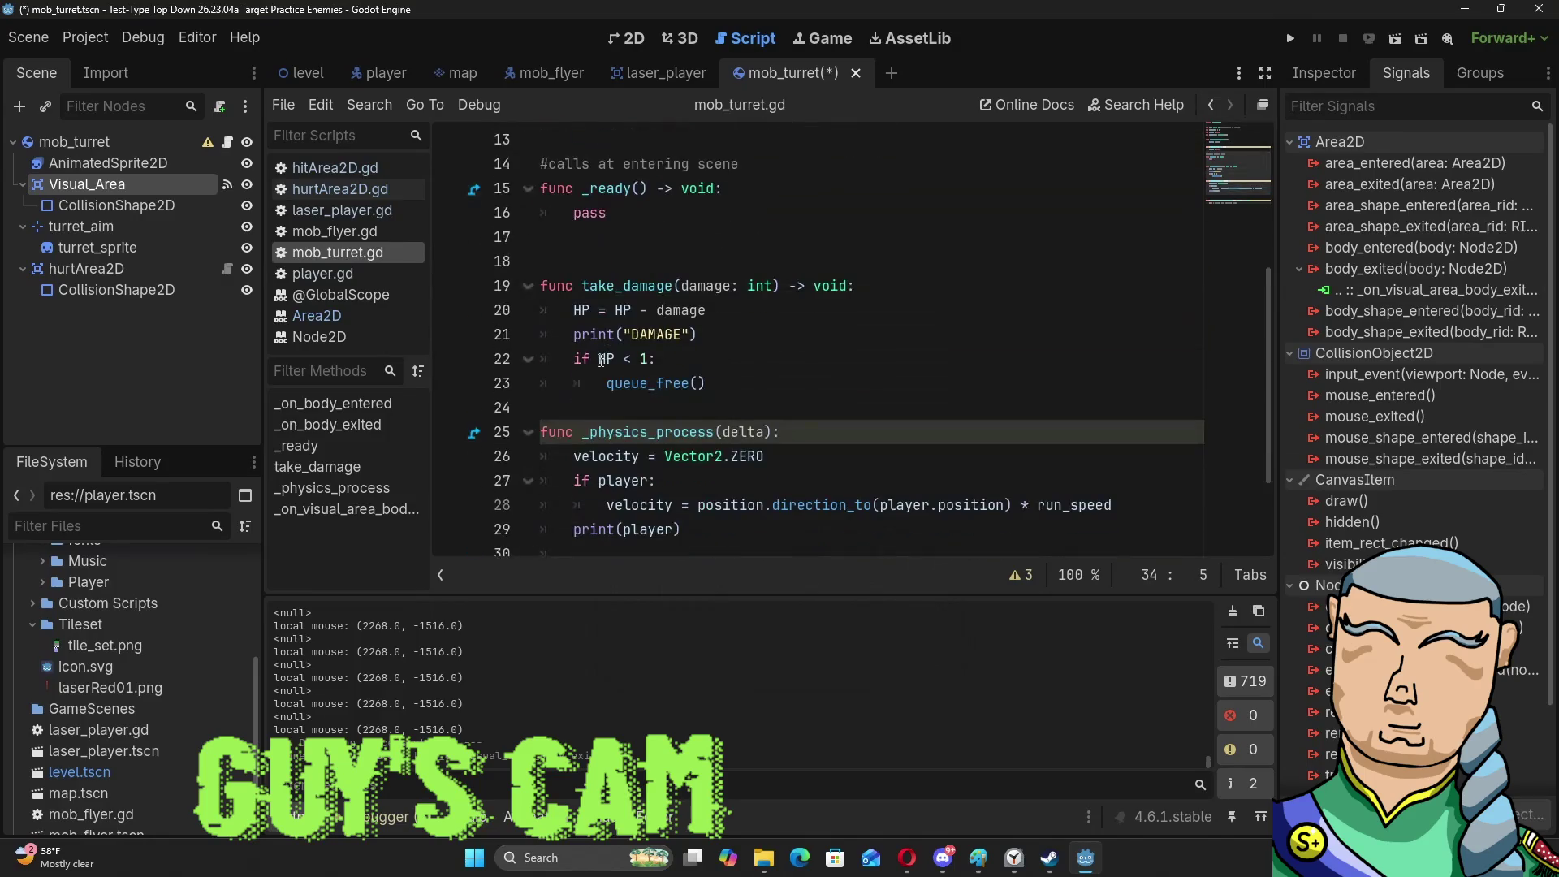
{"action": "left_click", "coordinate": [529, 432]}
{"action": "scroll", "coordinate": [534, 444], "scroll_direction": "down", "scroll_amount": 1}
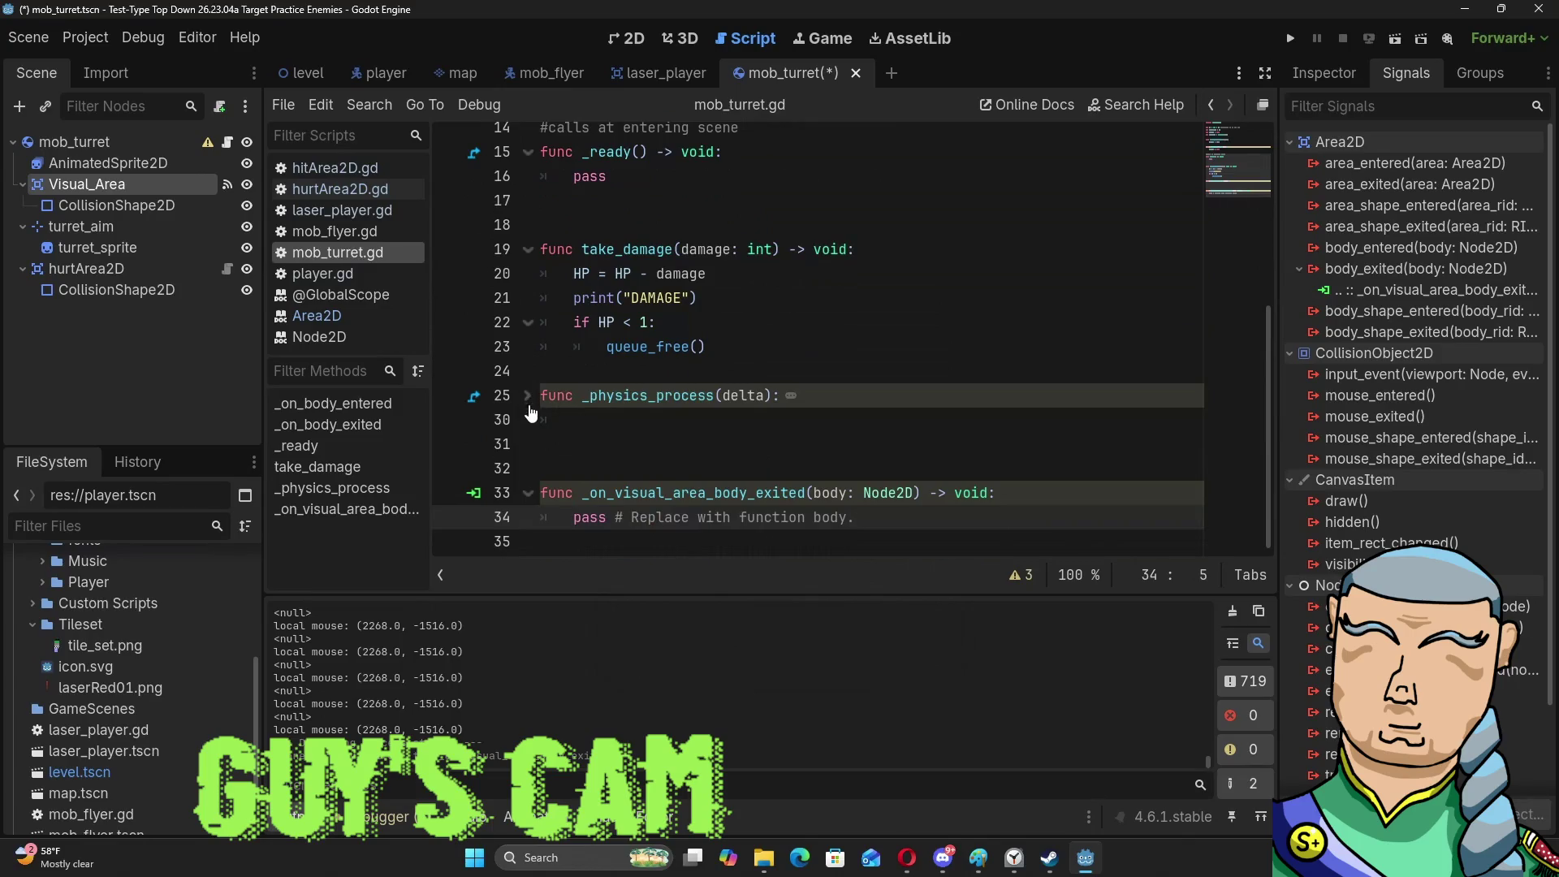
{"action": "scroll", "coordinate": [546, 414], "scroll_direction": "up", "scroll_amount": 1}
{"action": "scroll", "coordinate": [546, 414], "scroll_direction": "up", "scroll_amount": 4}
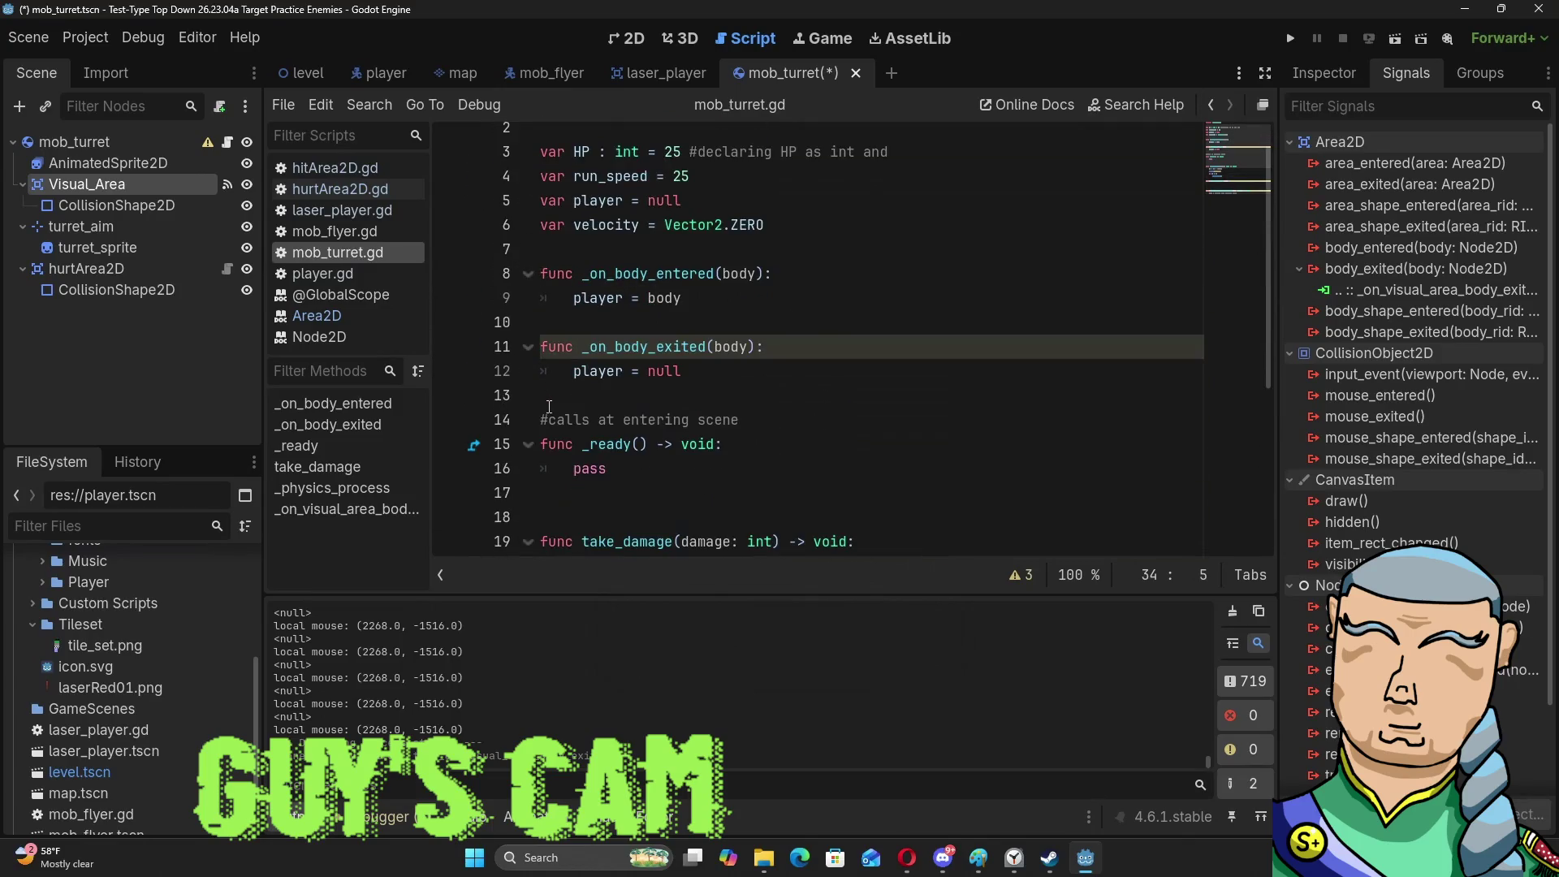
{"action": "scroll", "coordinate": [553, 366], "scroll_direction": "down", "scroll_amount": 4}
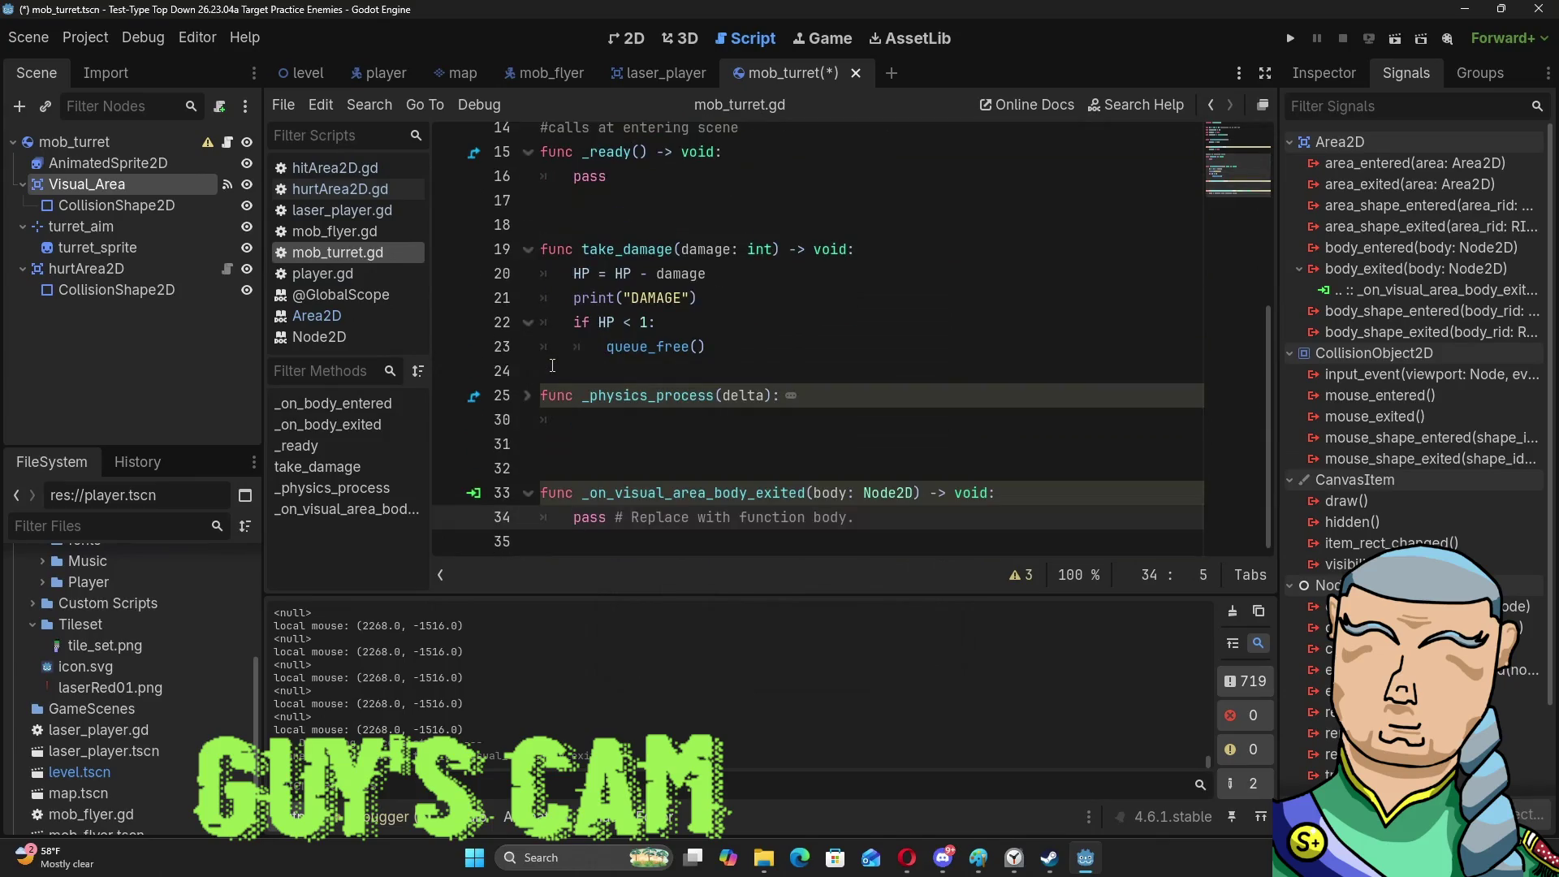
{"action": "scroll", "coordinate": [552, 366], "scroll_direction": "up", "scroll_amount": 3}
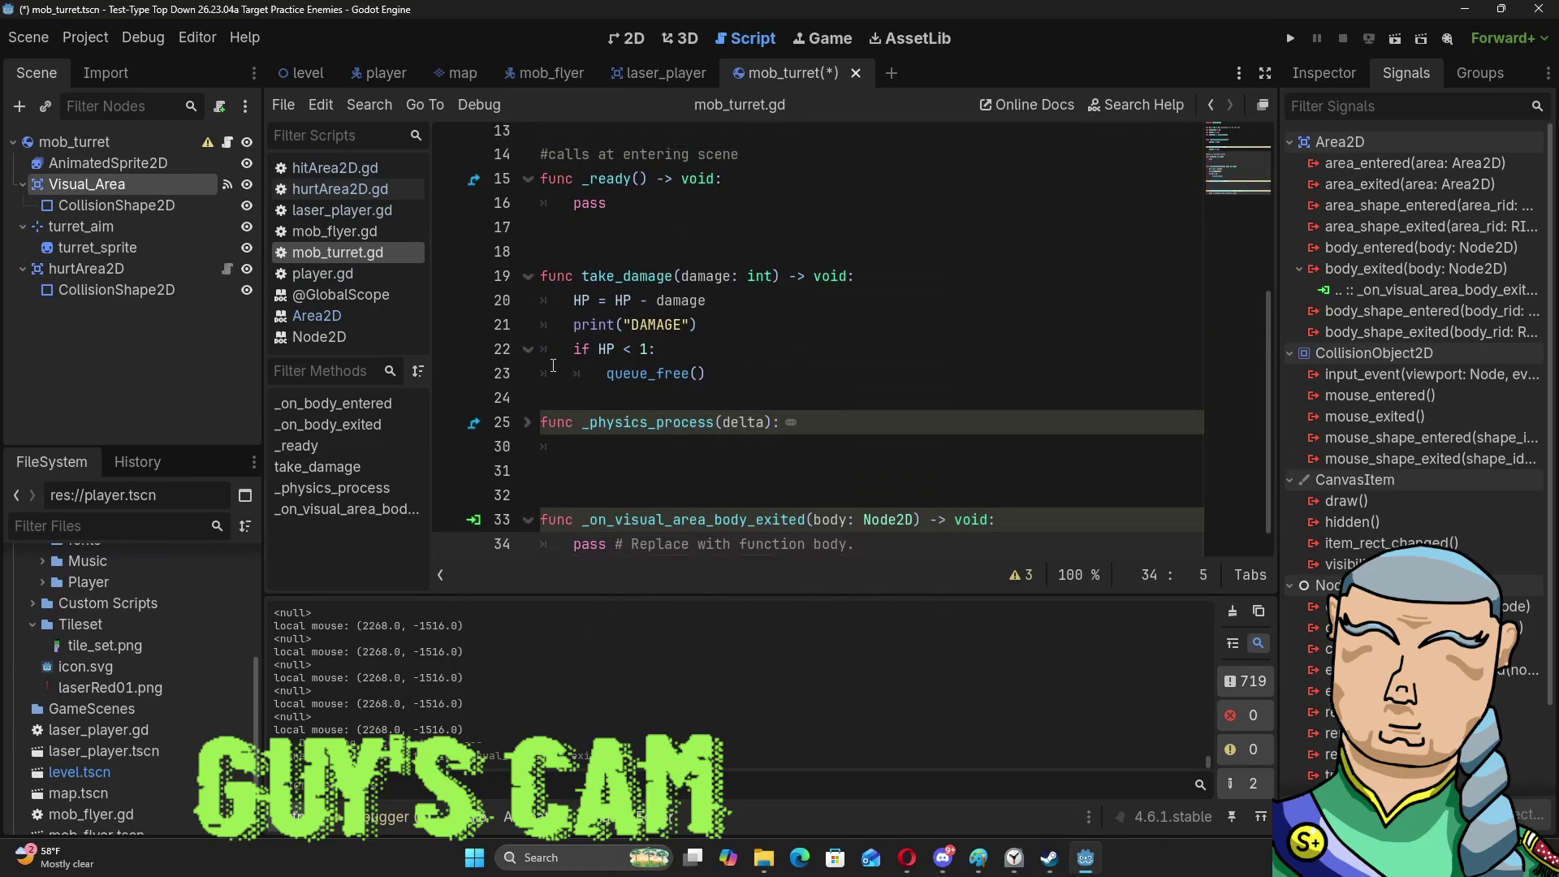
{"action": "scroll", "coordinate": [704, 316], "scroll_direction": "down", "scroll_amount": 3}
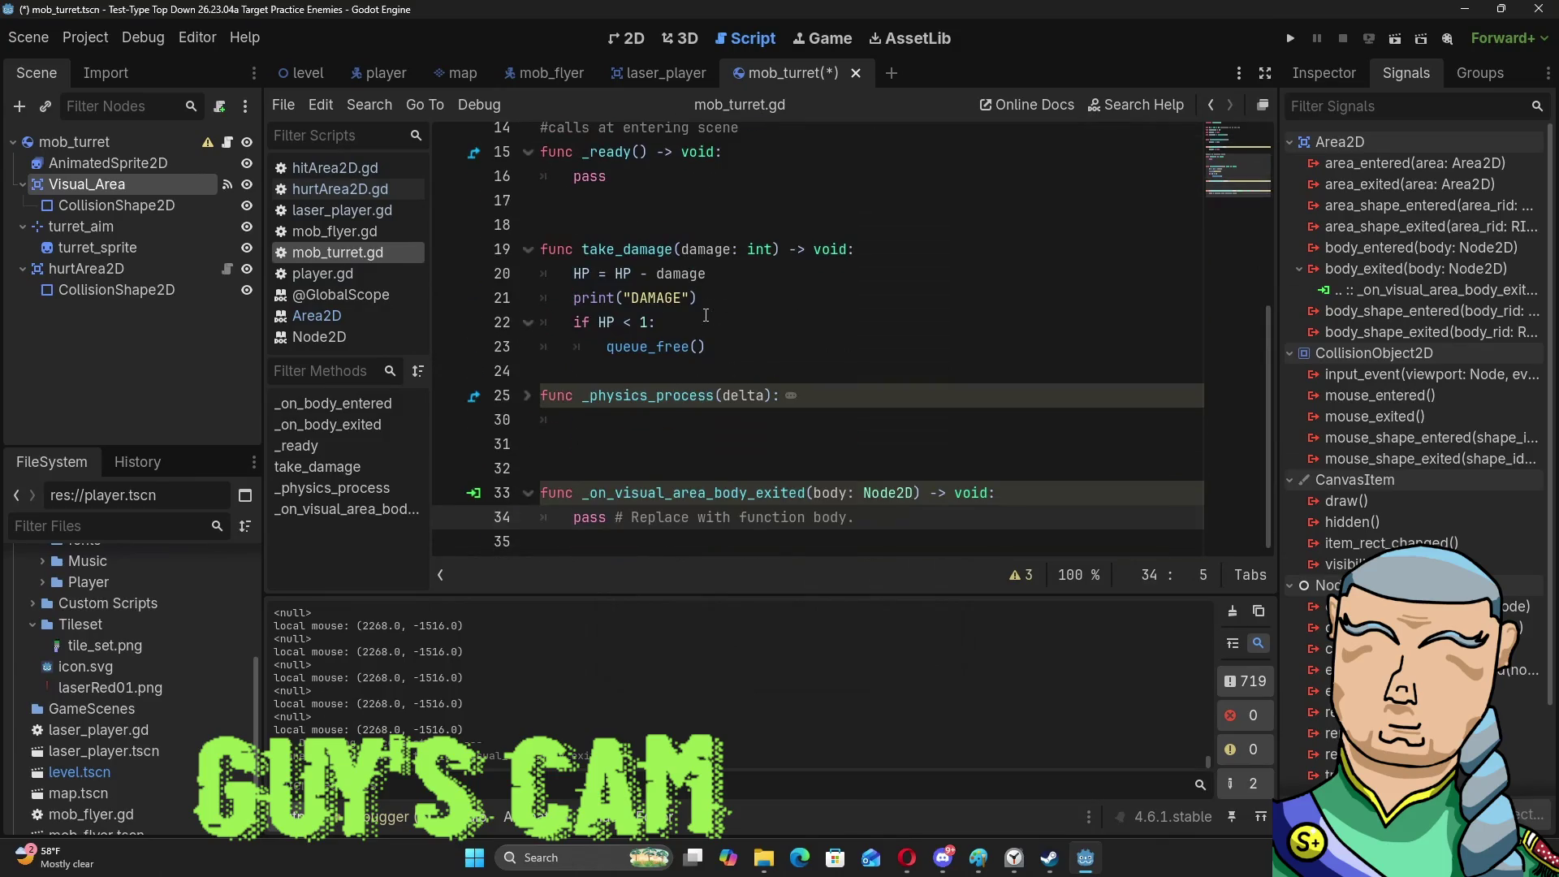
{"action": "key", "text": "shift+alt+Down"}
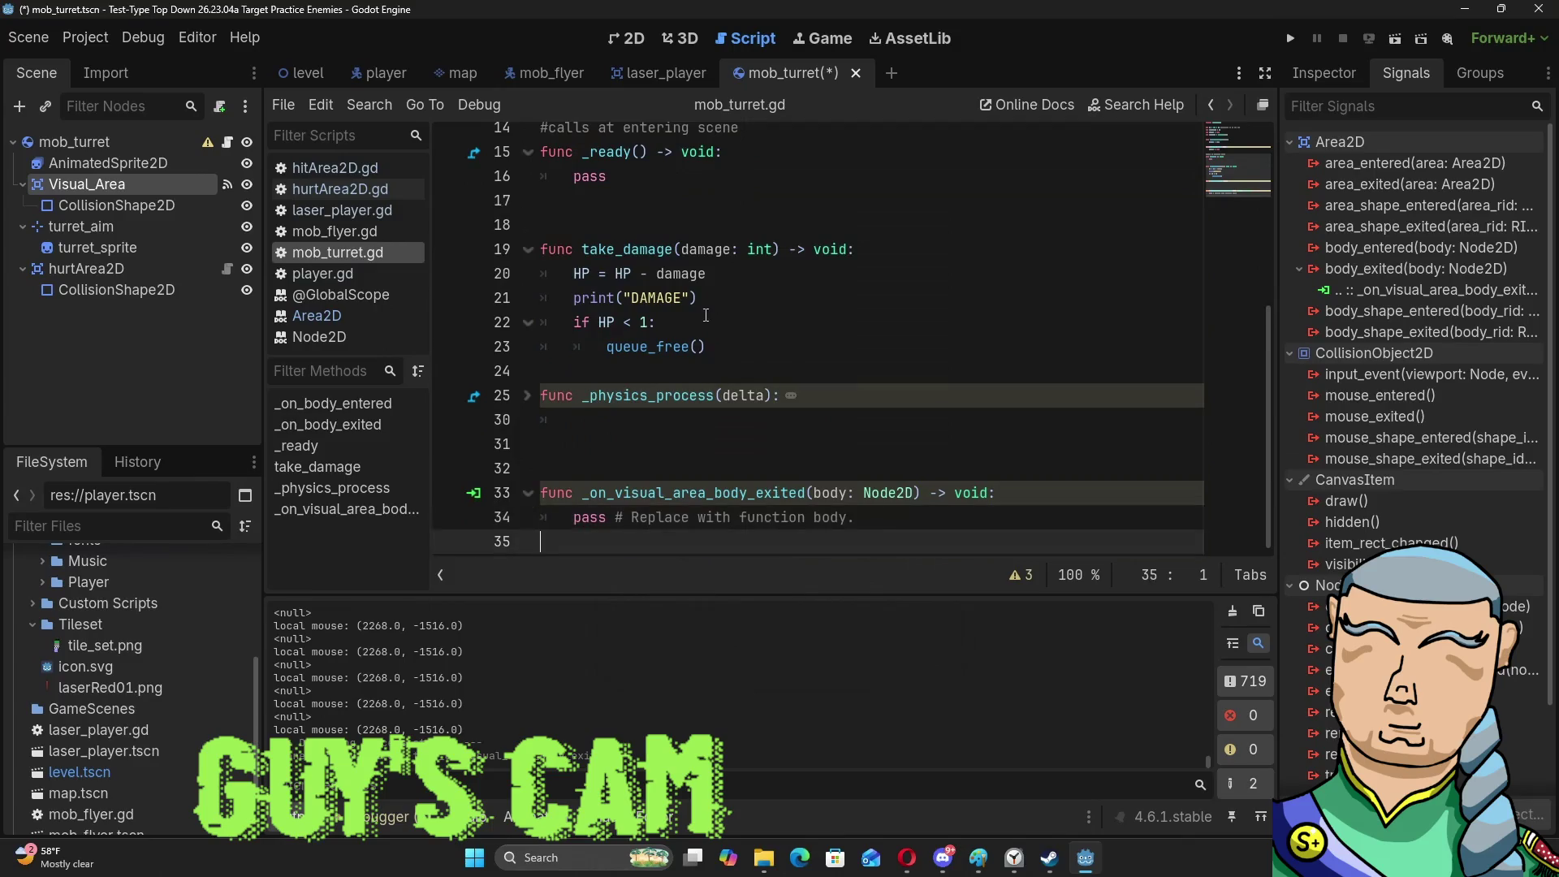
{"action": "key", "text": "Escape"}
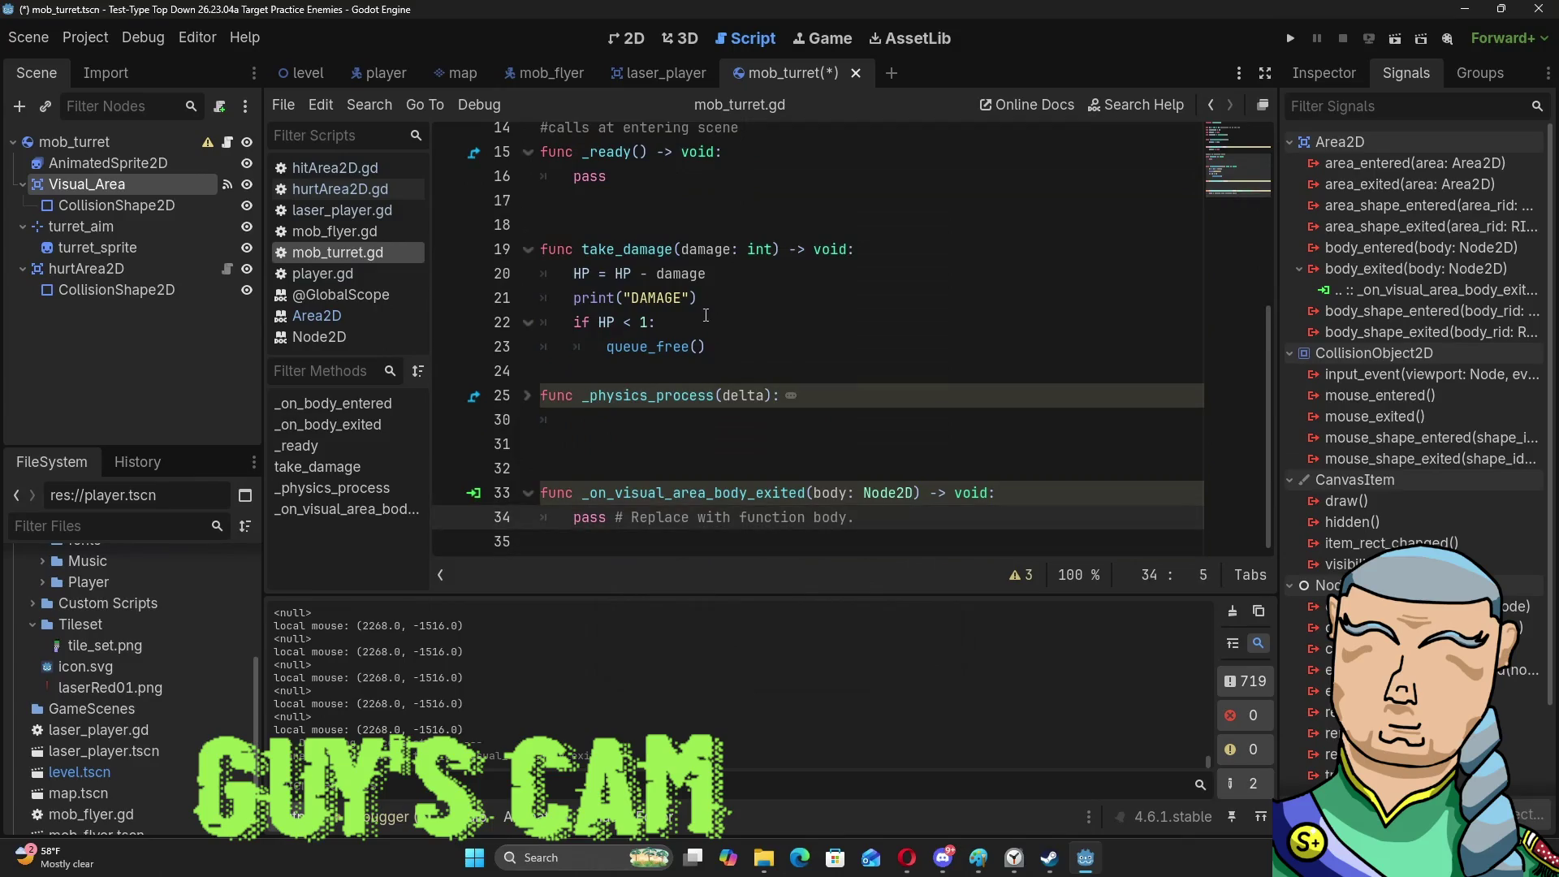
{"action": "key", "text": "shift+End"}
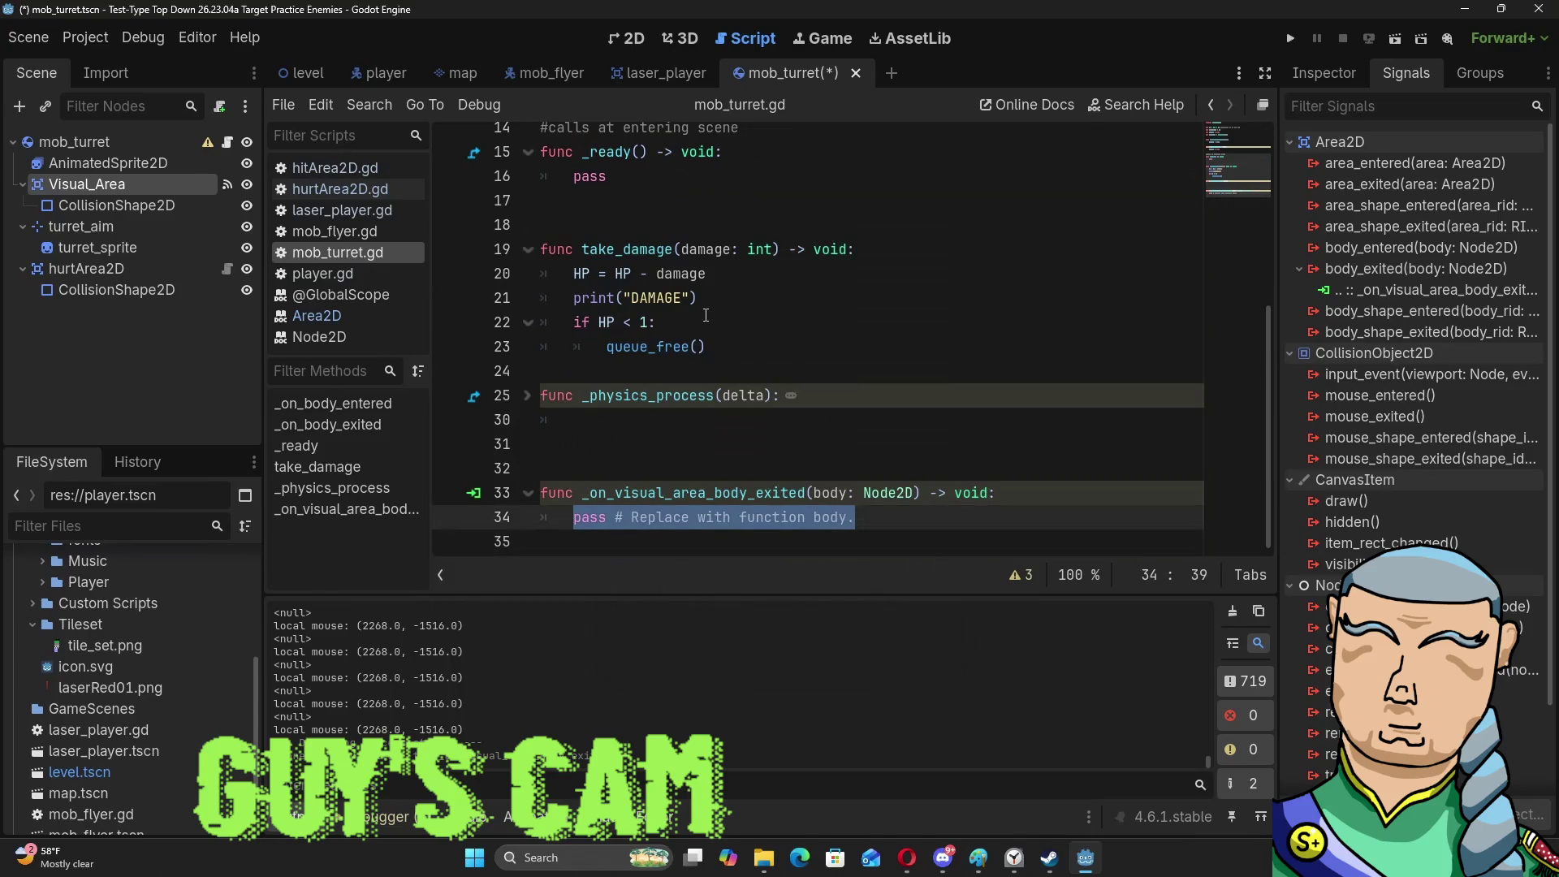
{"action": "type", "text": "player = null"}
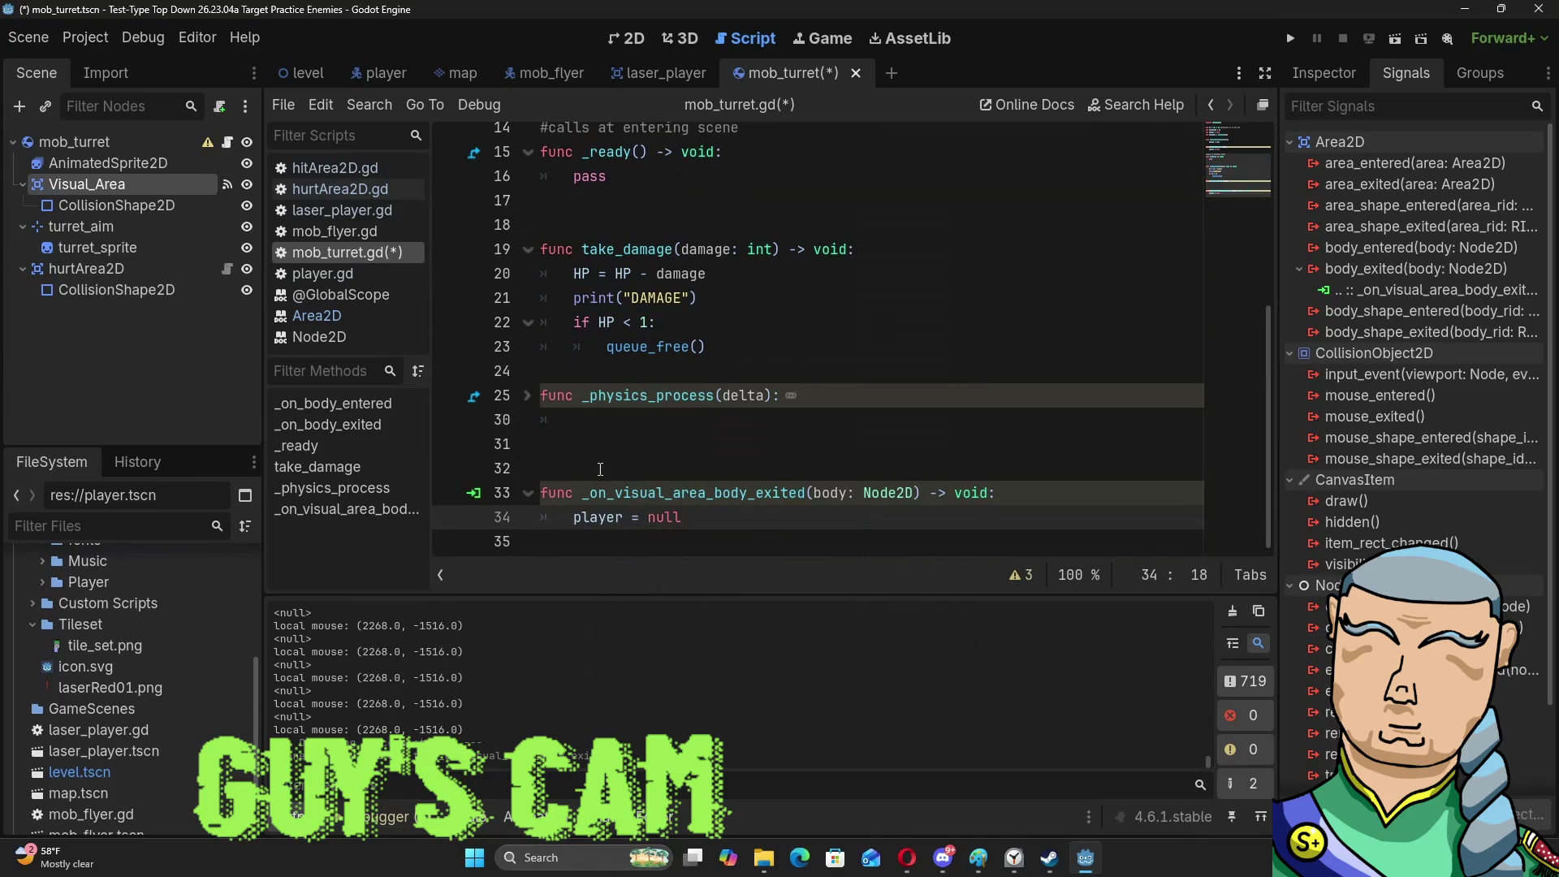
{"action": "scroll", "coordinate": [668, 283], "scroll_direction": "up", "scroll_amount": 3}
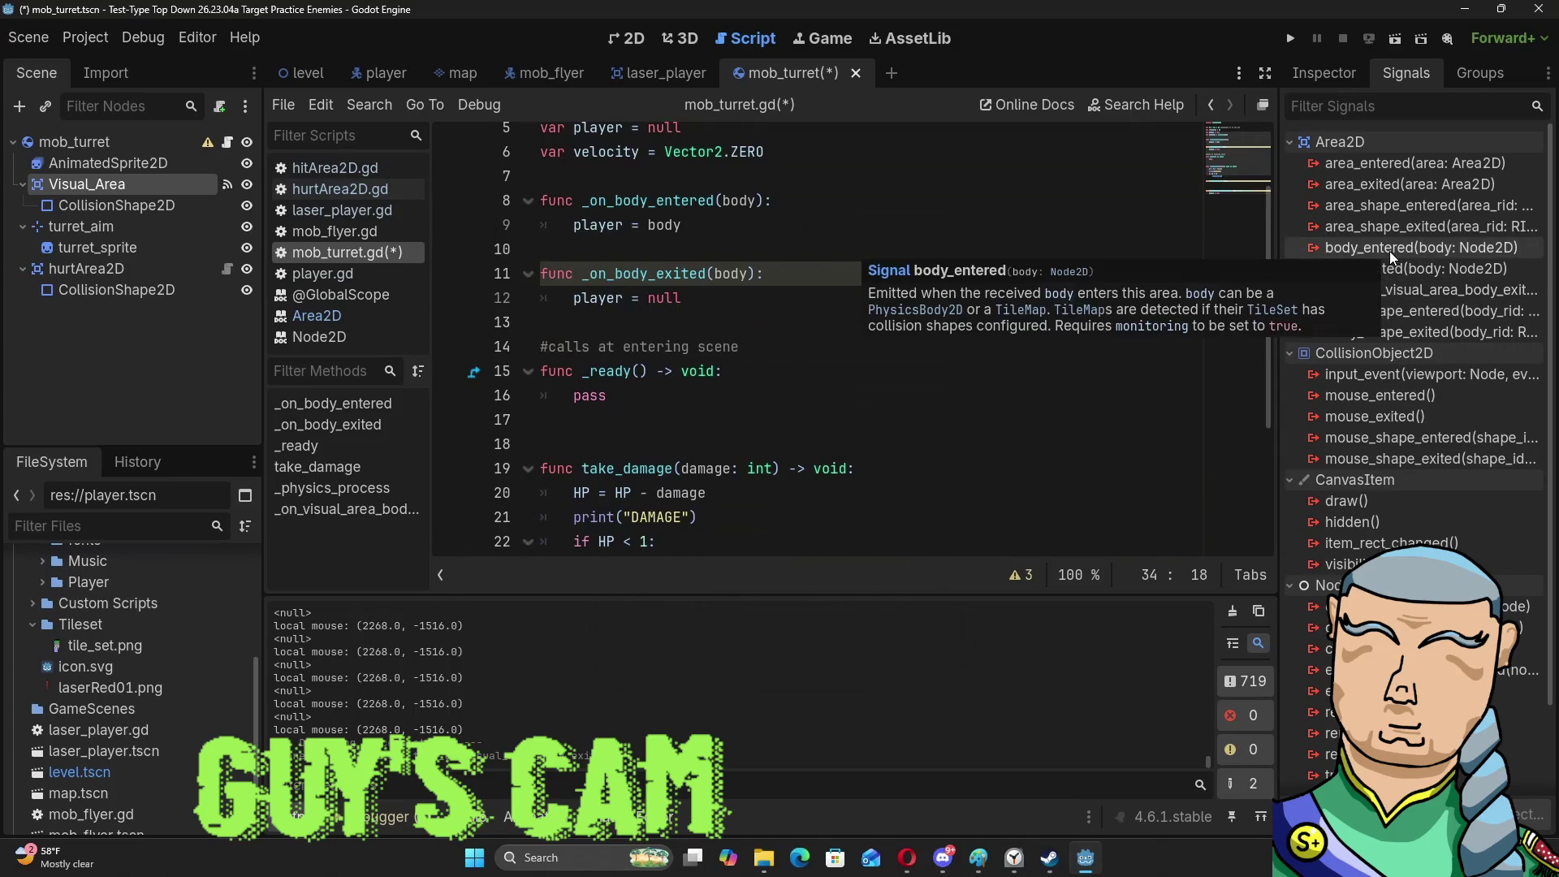
{"action": "double_click", "coordinate": [1391, 247]}
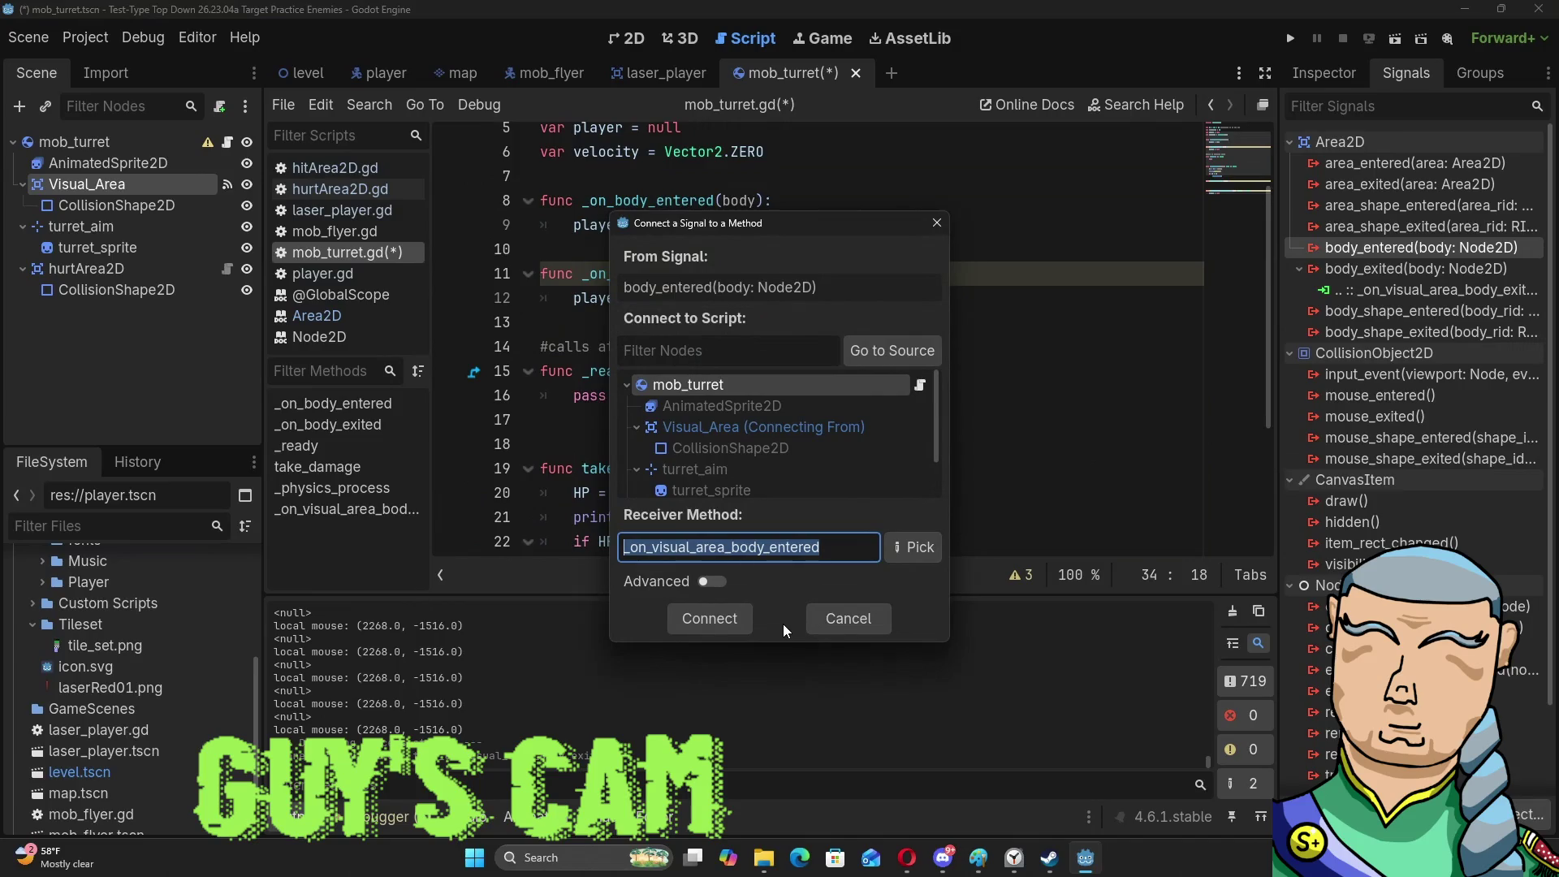
Connect body_entered to a new _on_visual_area_body_entered handler that sets player = body.
{"action": "left_click", "coordinate": [714, 631]}
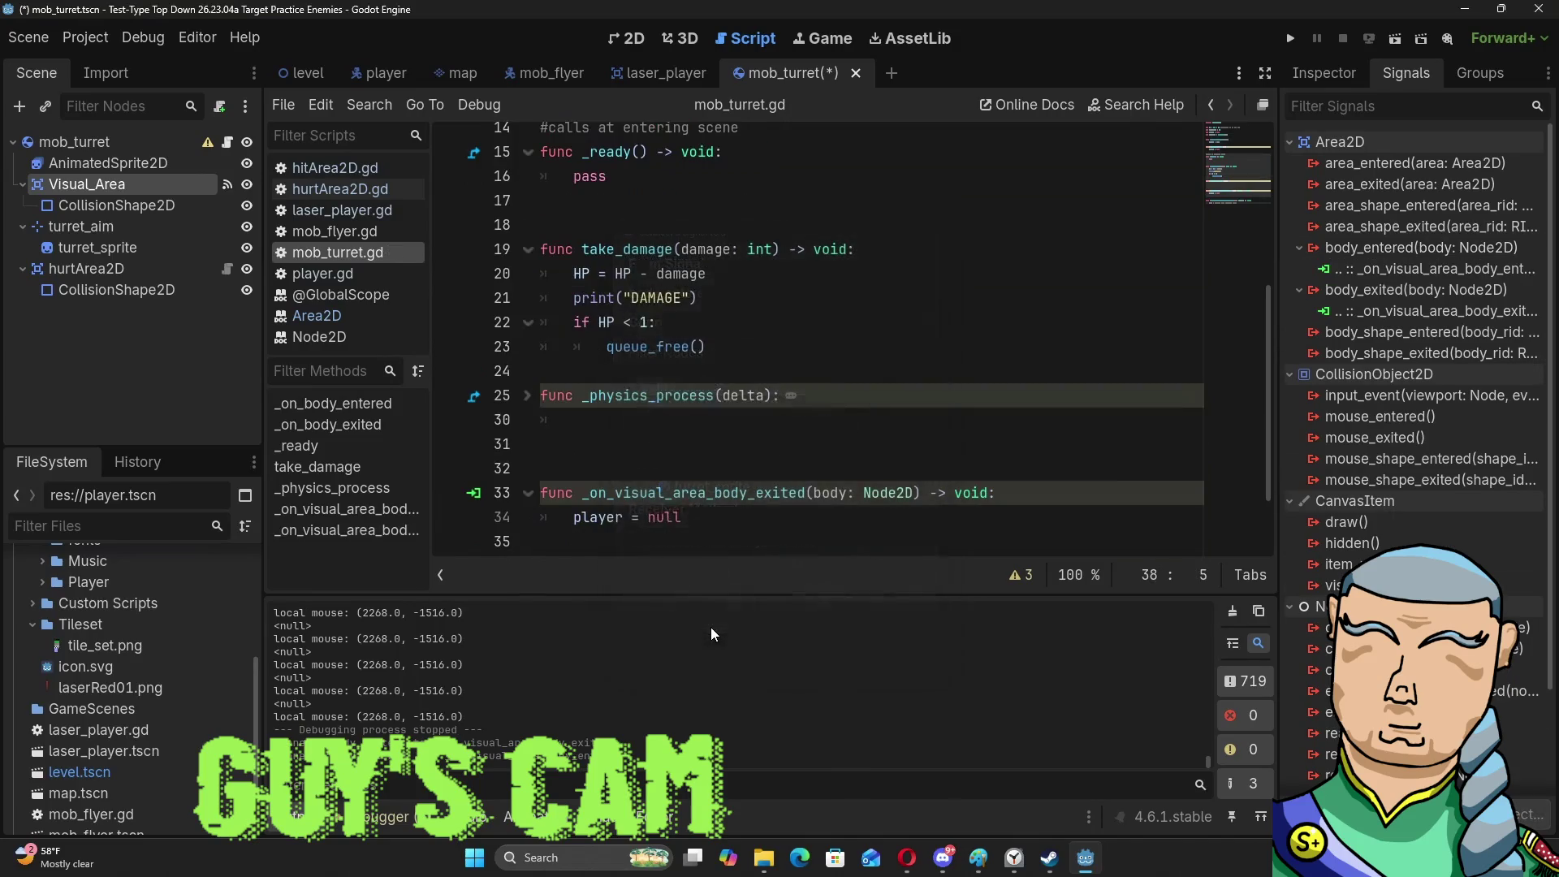
{"action": "left_click", "coordinate": [647, 420]}
{"action": "type", "text": "player = "}
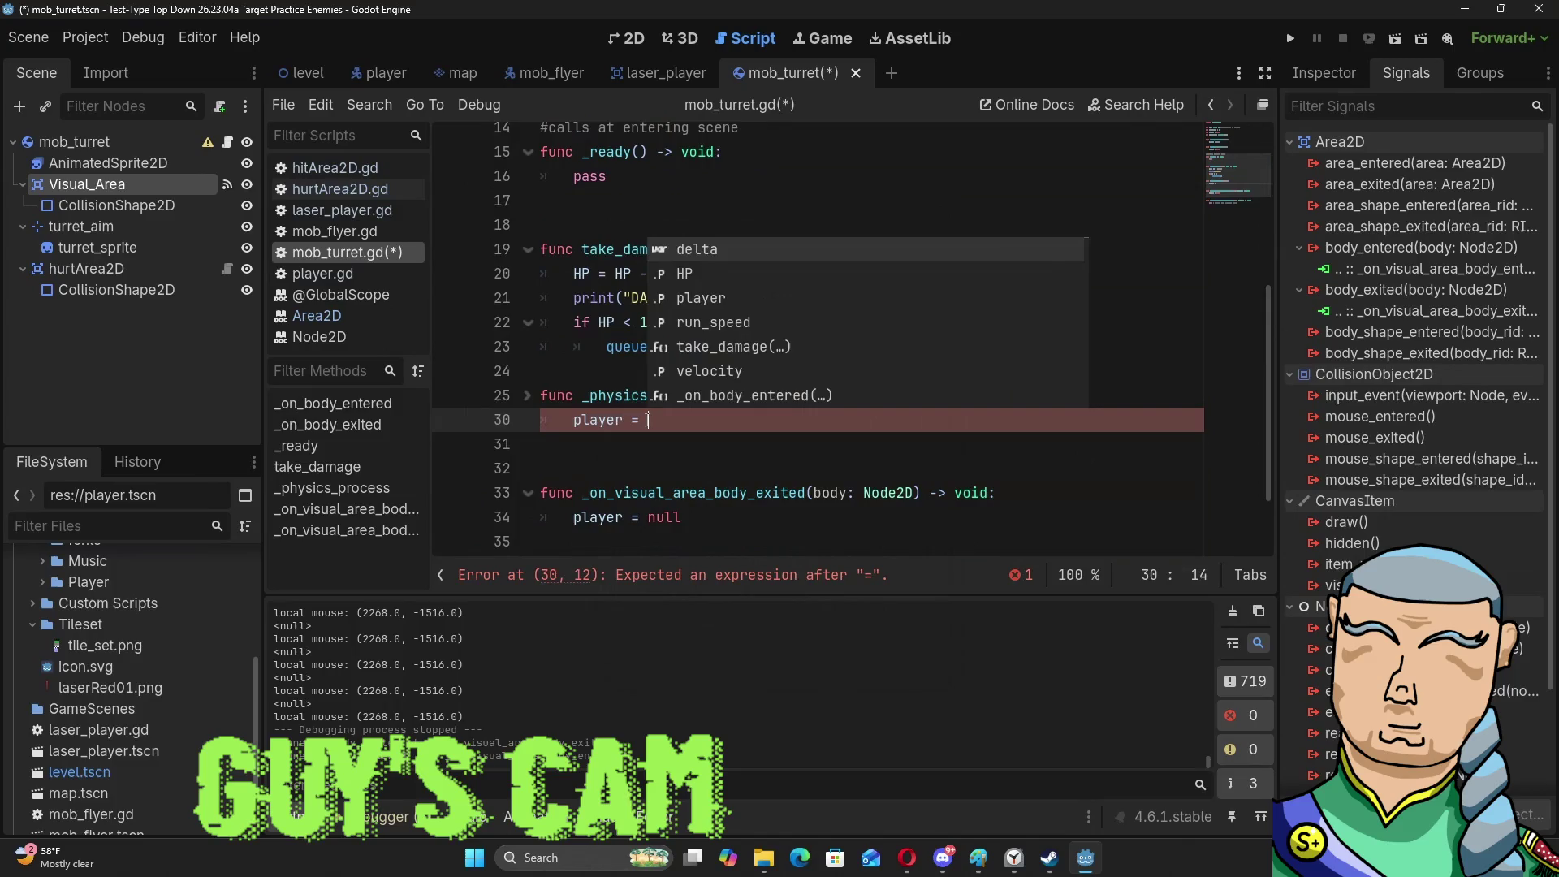
{"action": "type", "text": "body"}
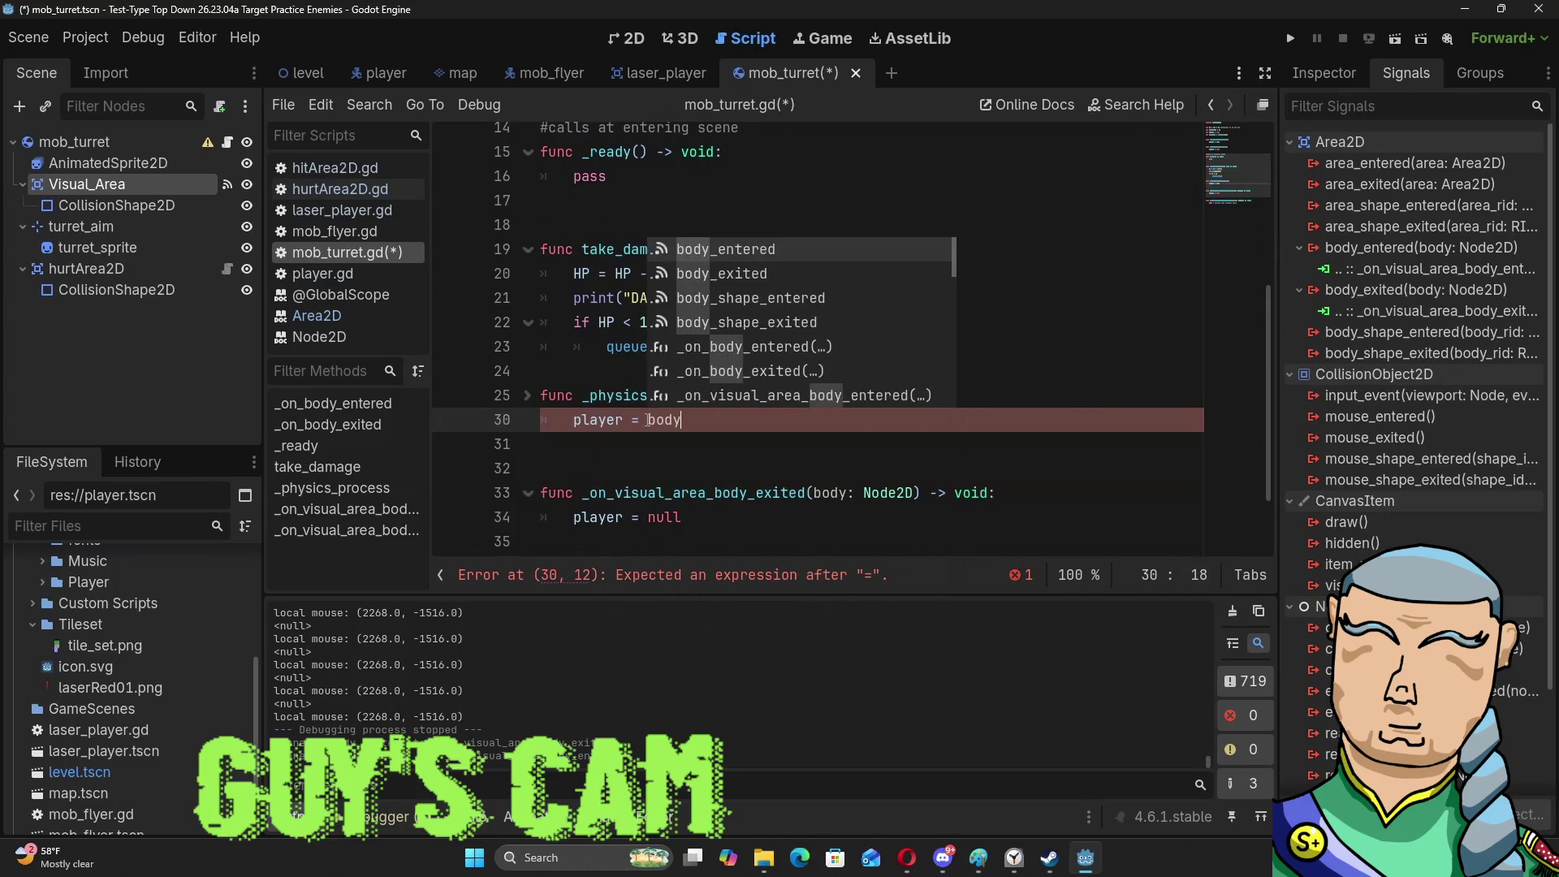
{"action": "left_click", "coordinate": [870, 438]}
{"action": "left_click", "coordinate": [868, 478]}
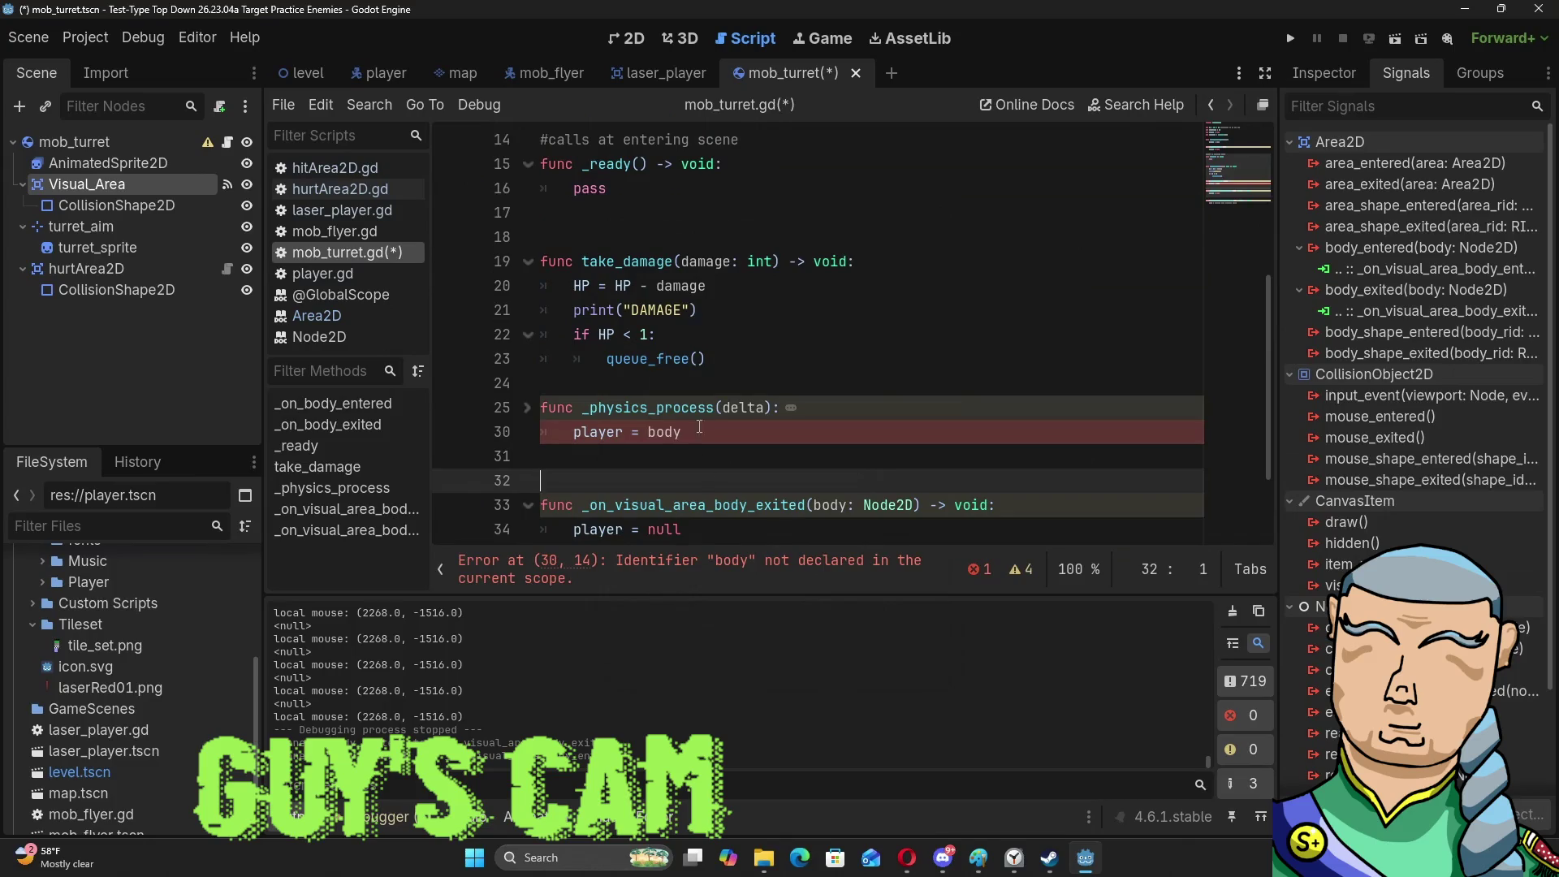
{"action": "left_click", "coordinate": [757, 406]}
{"action": "left_click_drag", "start_coordinate": [681, 432], "coordinate": [564, 437]}
{"action": "key", "text": "BackSpace"}
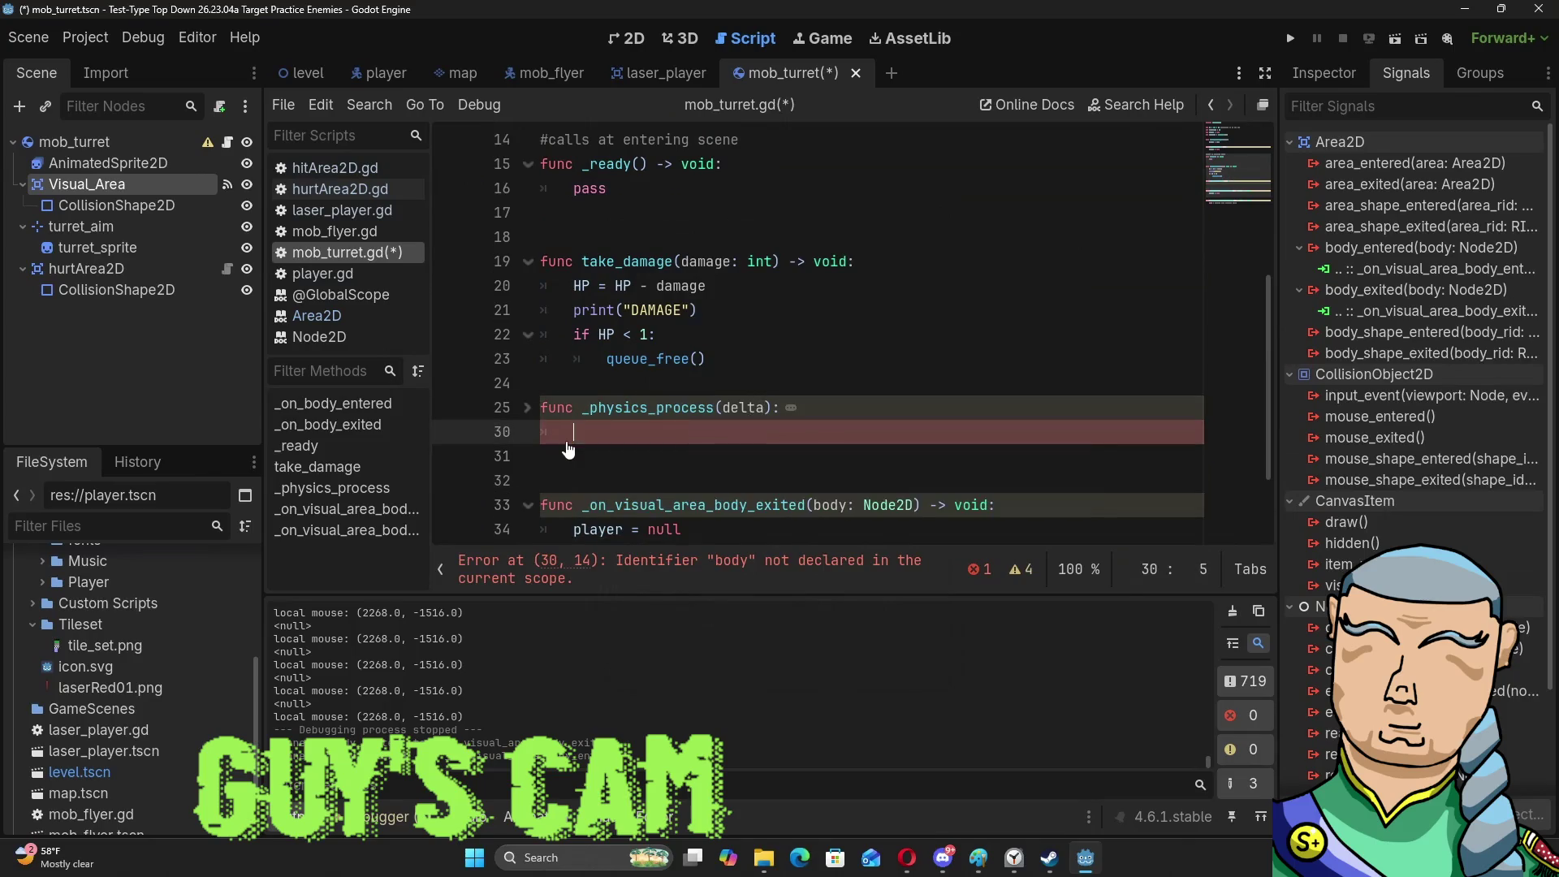
{"action": "key", "text": "Down"}
{"action": "key", "text": "Down"}
{"action": "key", "text": "Down"}
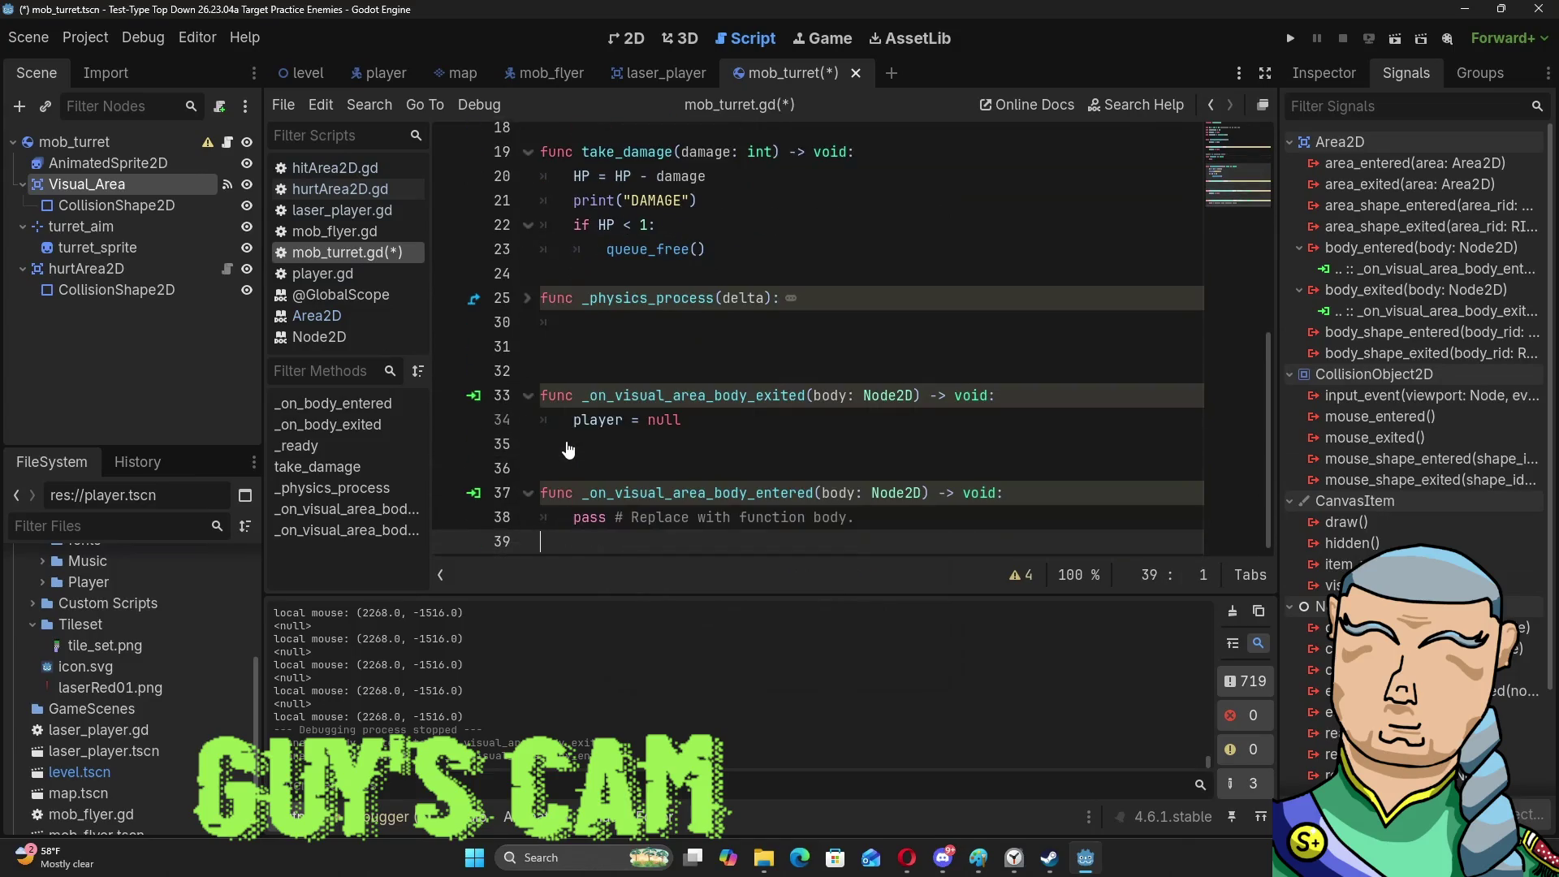
{"action": "key", "text": "Up"}
{"action": "key", "text": "ctrl+shift+Right"}
{"action": "key", "text": "ctrl+shift+Right"}
{"action": "key", "text": "ctrl+shift+Left"}
{"action": "type", "text": "player = body"}
{"action": "key", "text": "ctrl+shift+Right"}
{"action": "key", "text": "ctrl+shift+Right"}
{"action": "key", "text": "ctrl+shift+Right"}
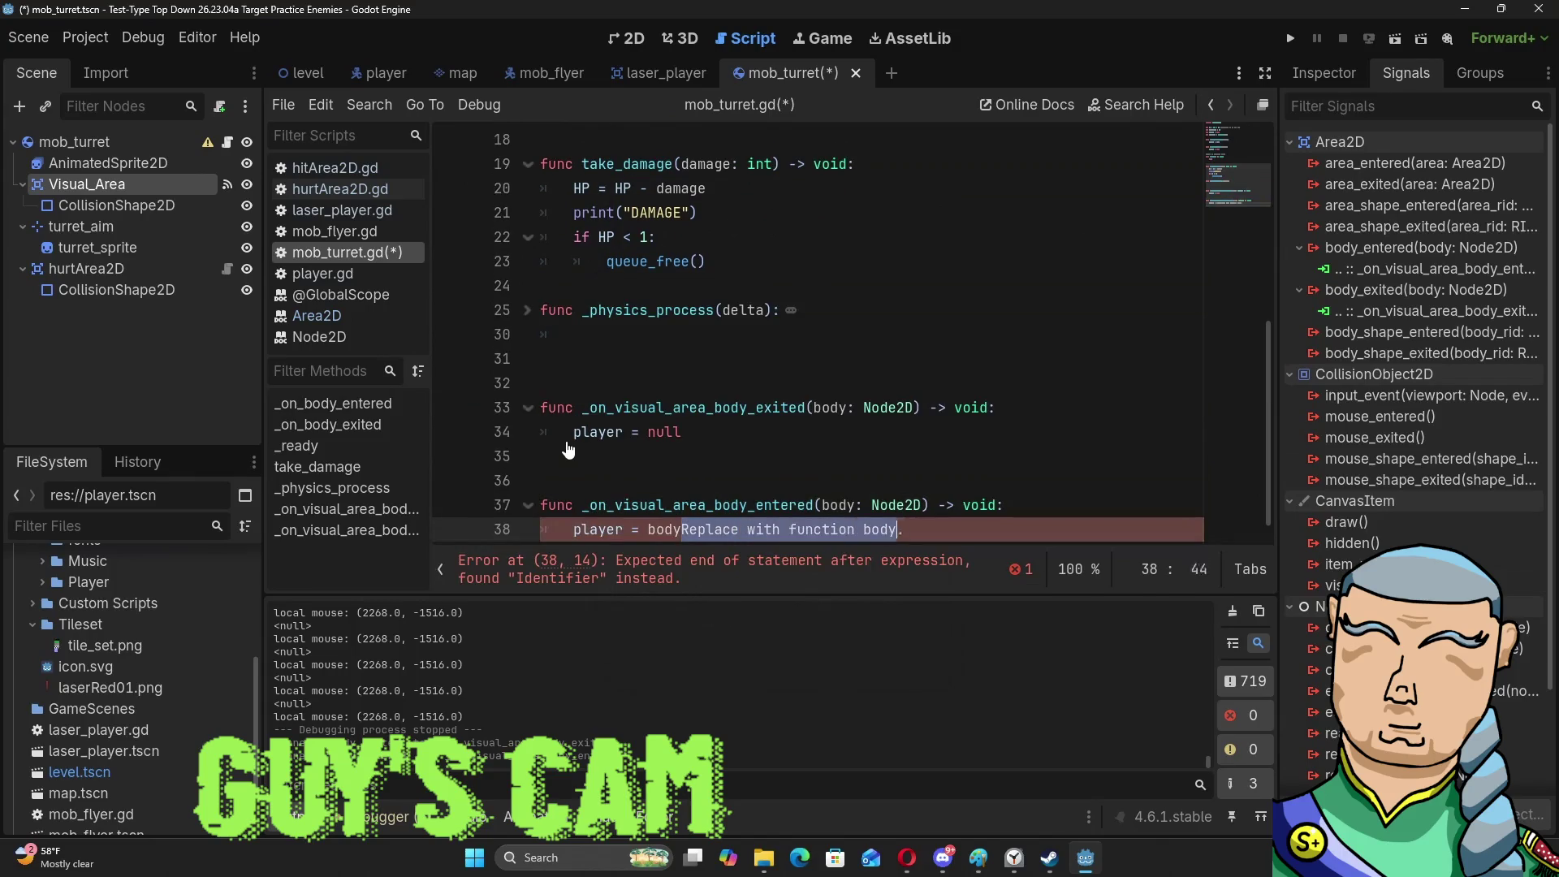
{"action": "key", "text": "BackSpace"}
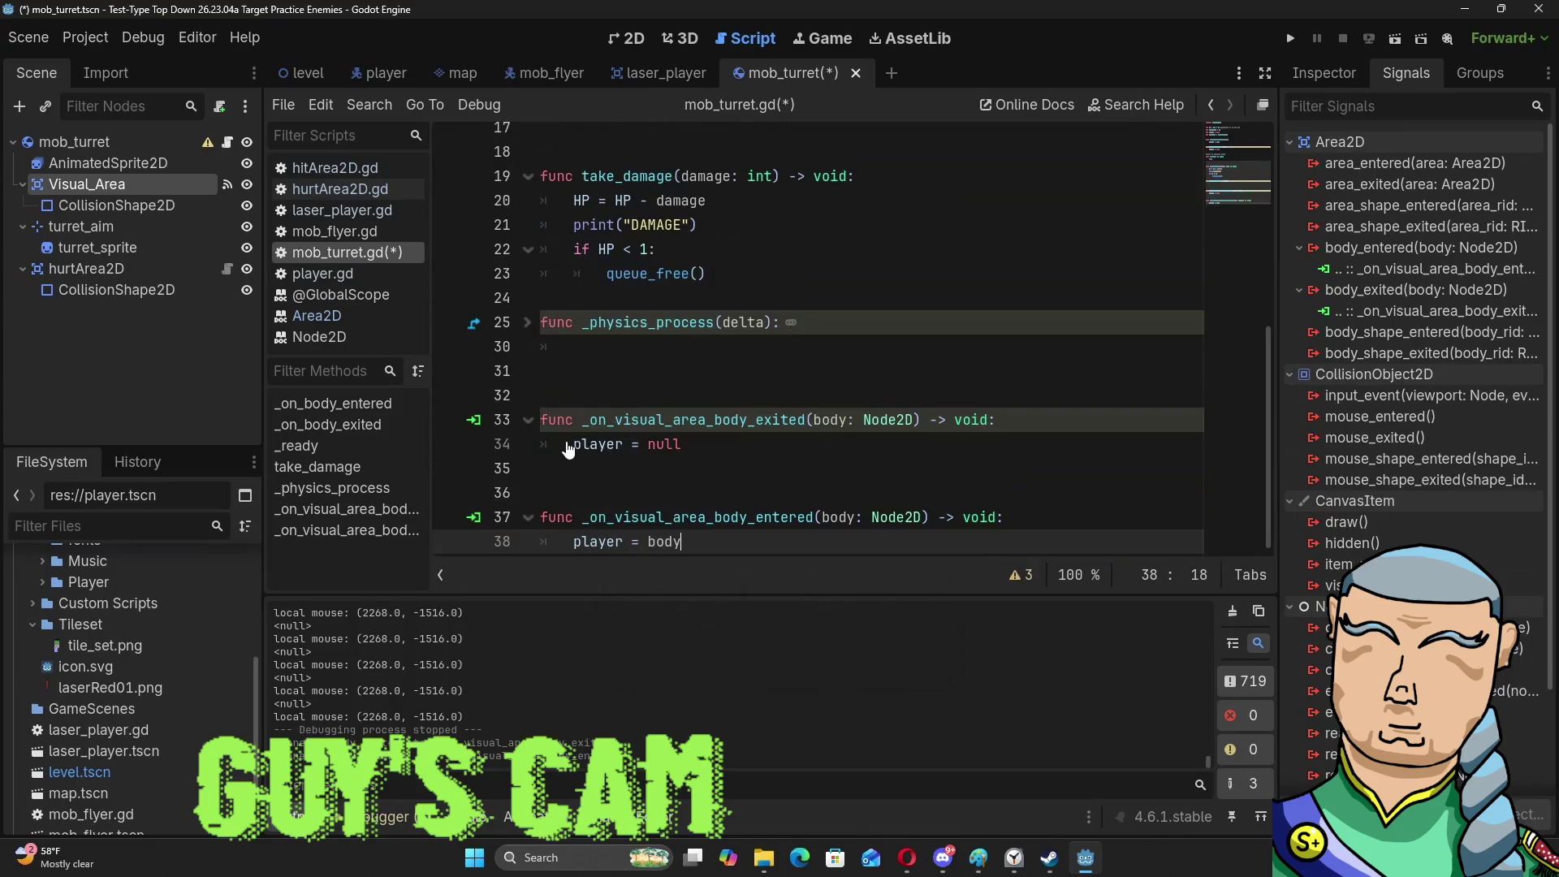
Run the game, move the player with S, A and W, then close it.
{"action": "key", "text": "F5"}
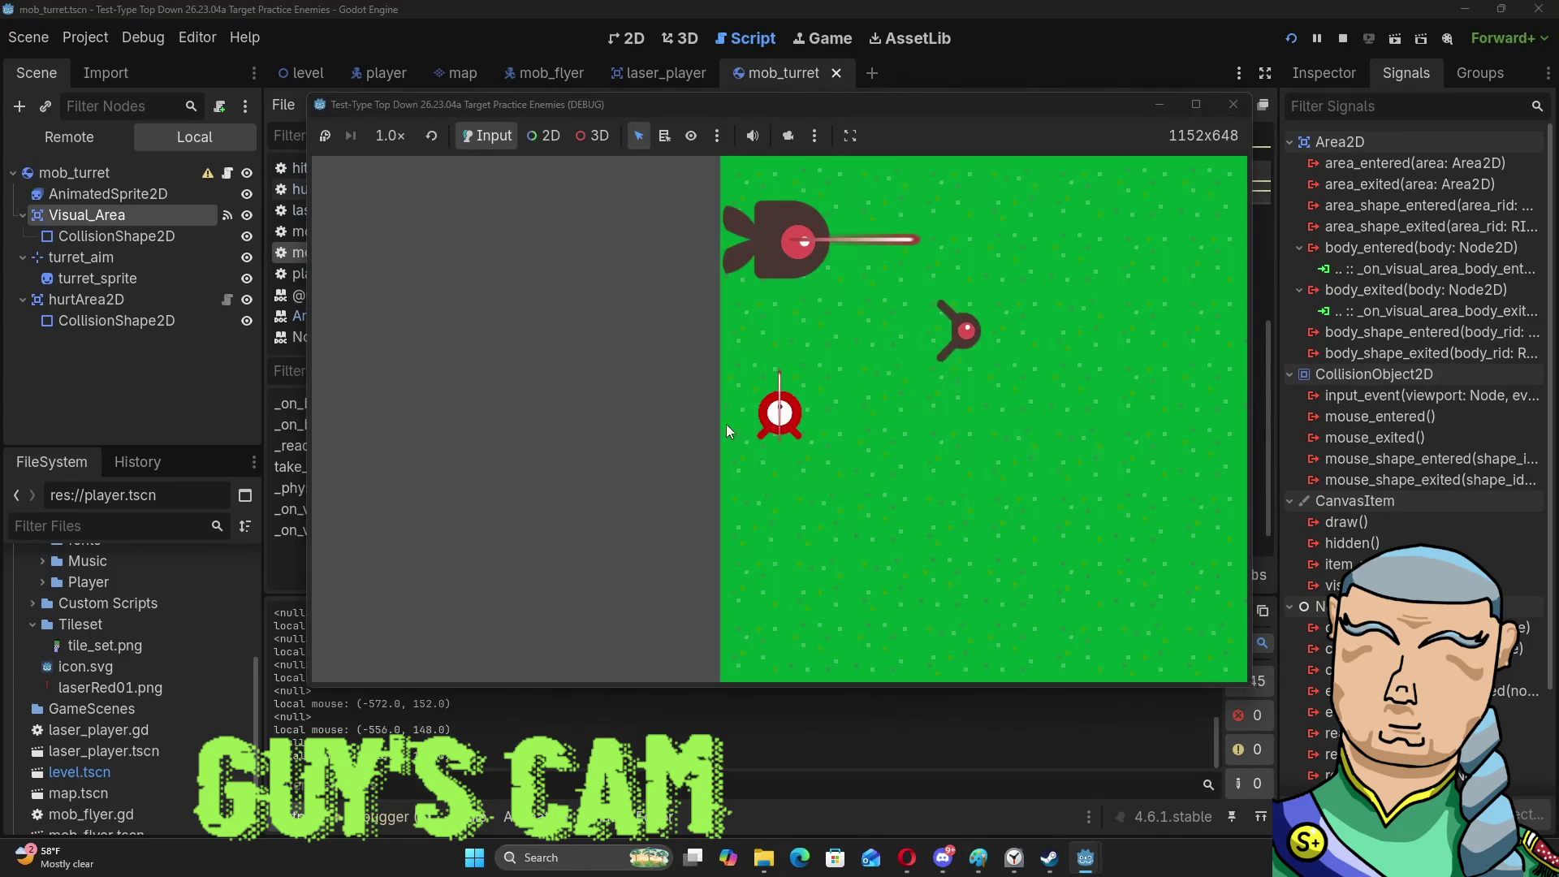
{"action": "key", "text": "s"}
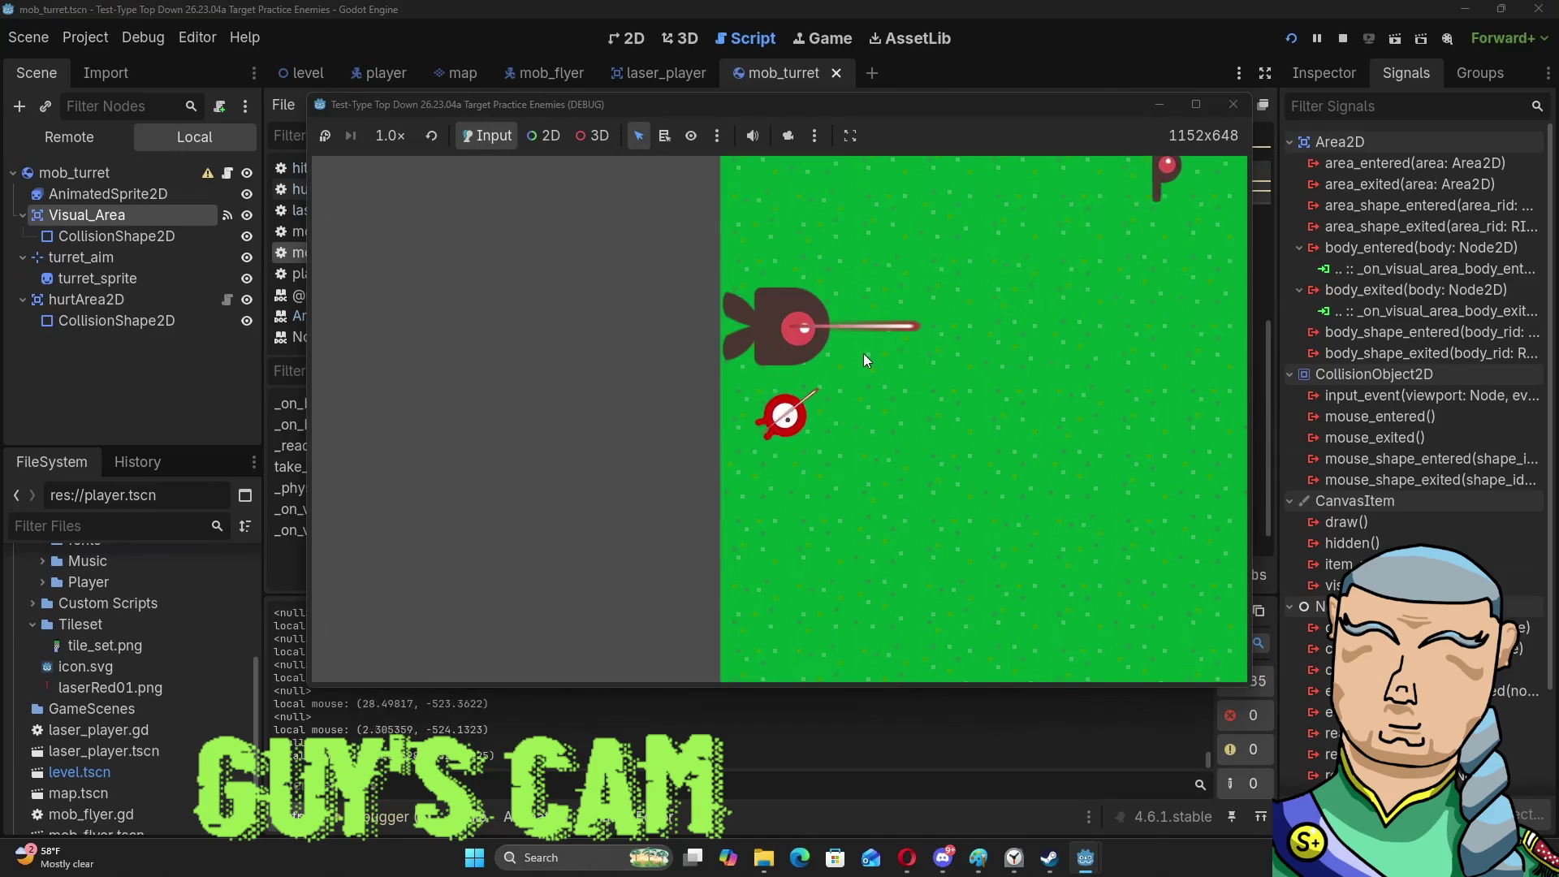
{"action": "key", "text": "a"}
{"action": "key", "text": "w"}
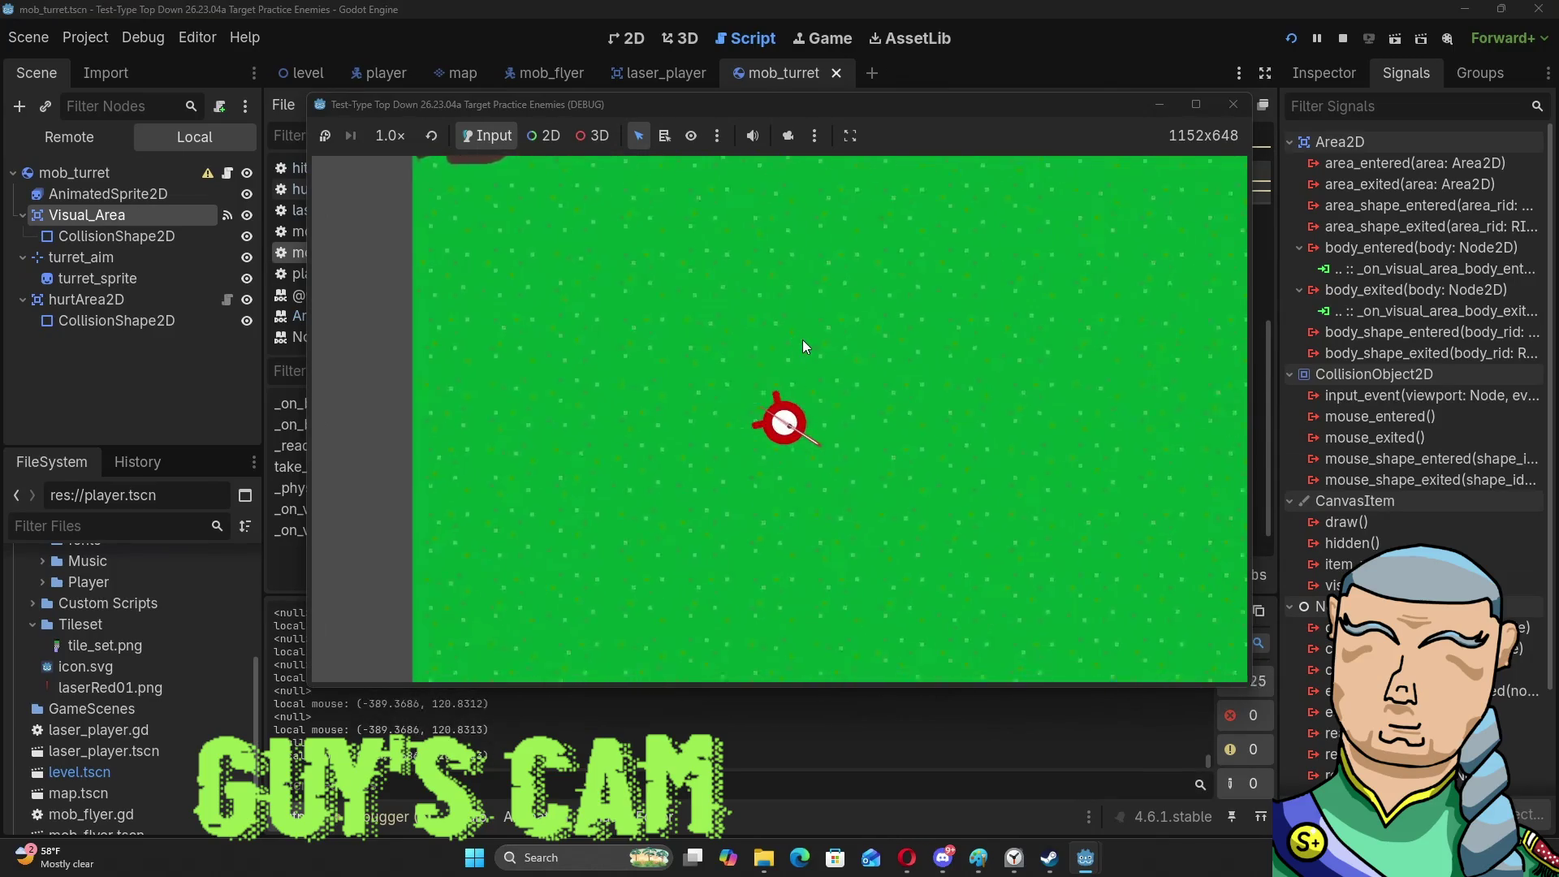
{"action": "left_click", "coordinate": [1236, 112]}
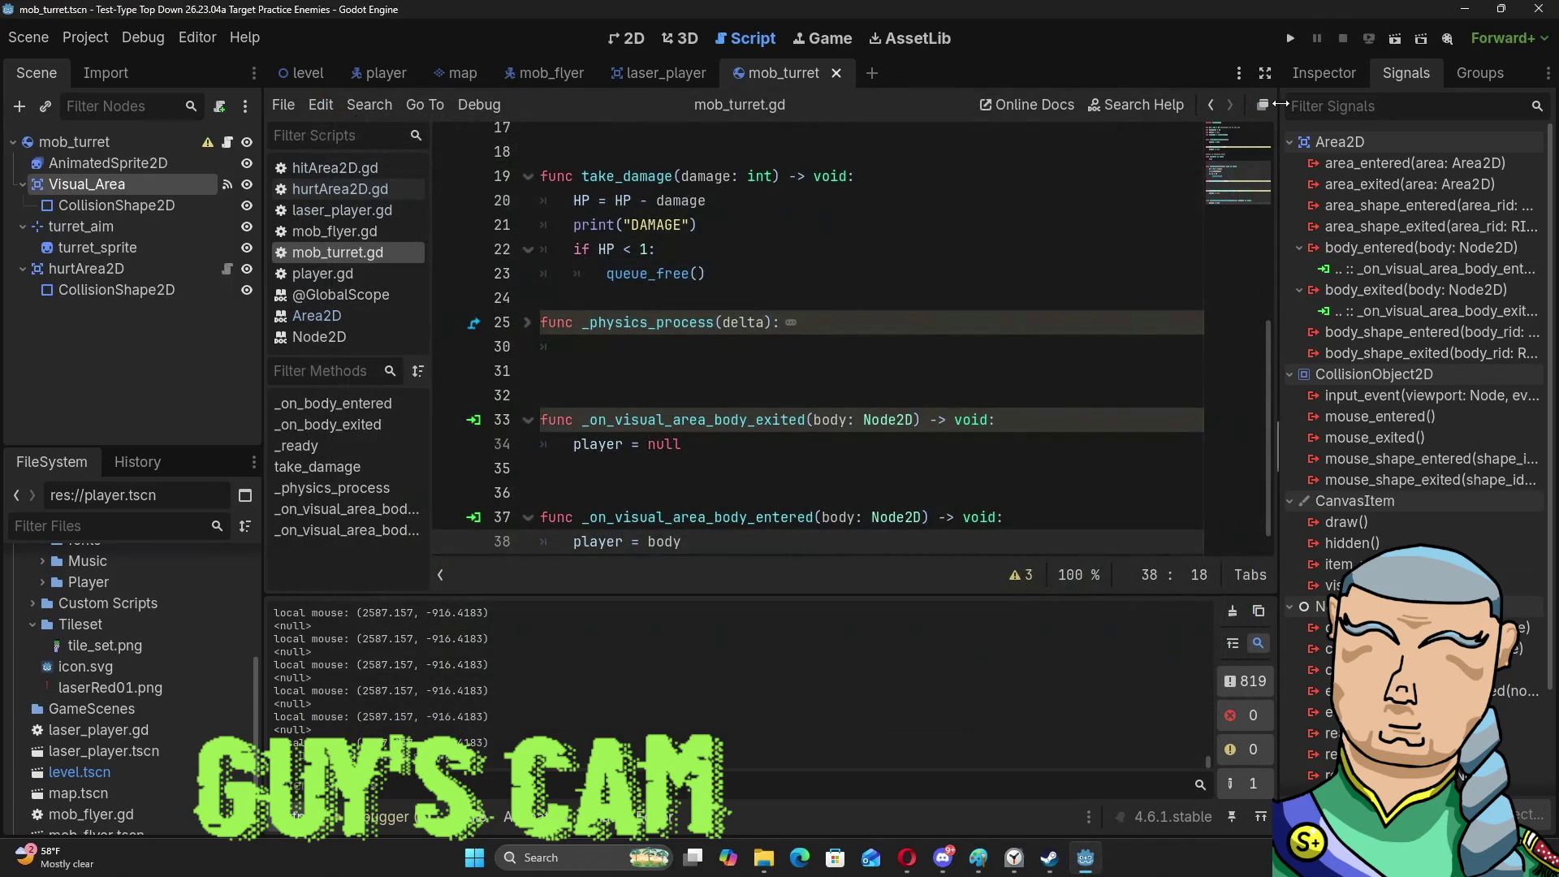
Uncheck Disabled on Visual_Area's CollisionShape2D and run the game with F5.
{"action": "left_click", "coordinate": [69, 209]}
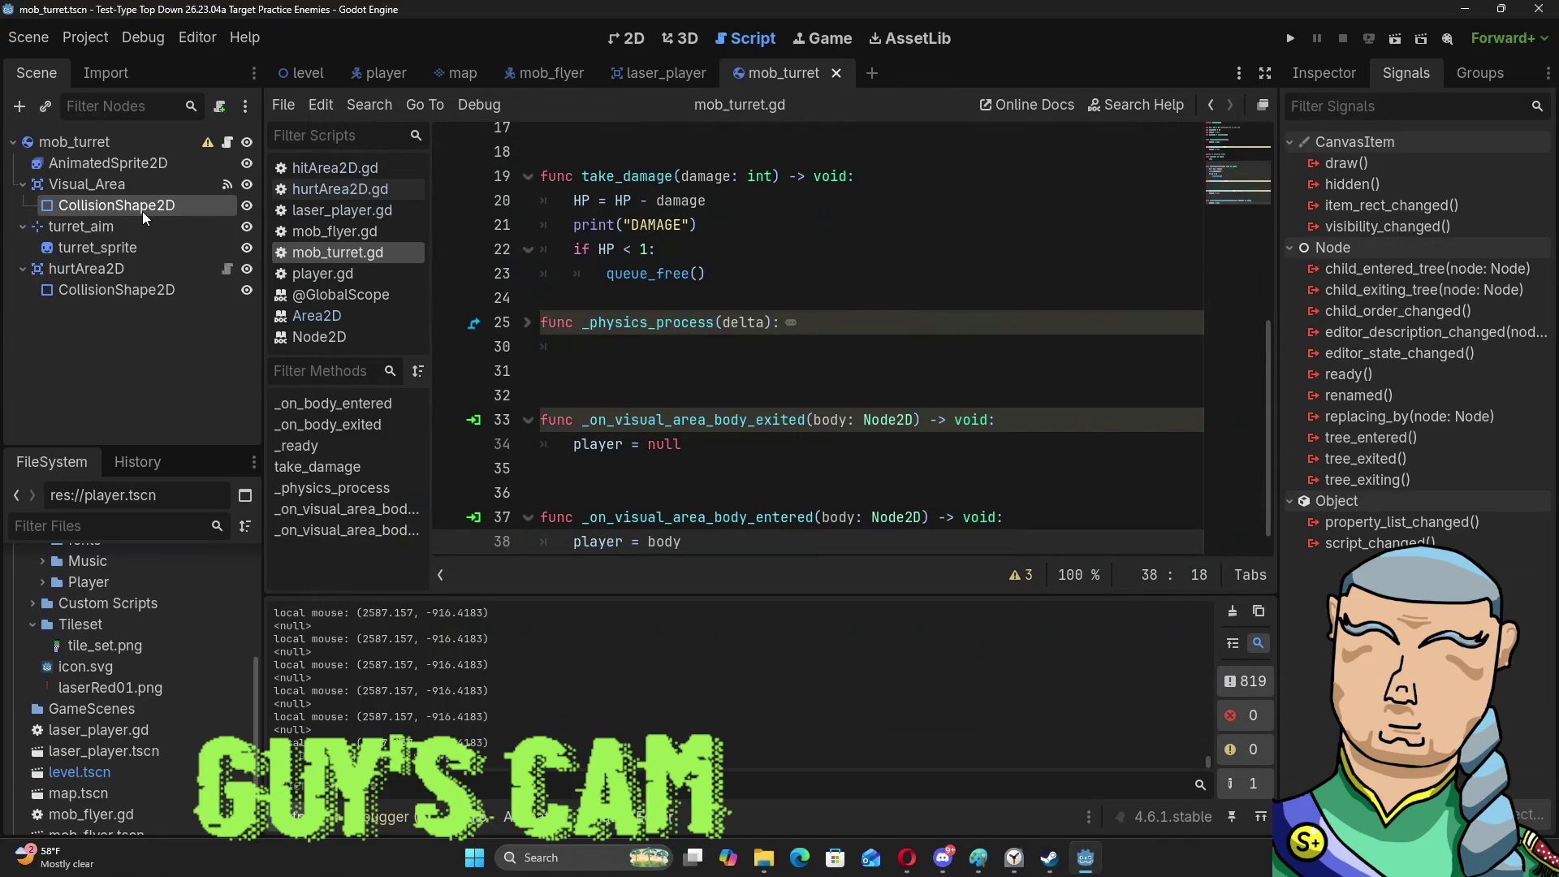
{"action": "left_click", "coordinate": [1325, 73]}
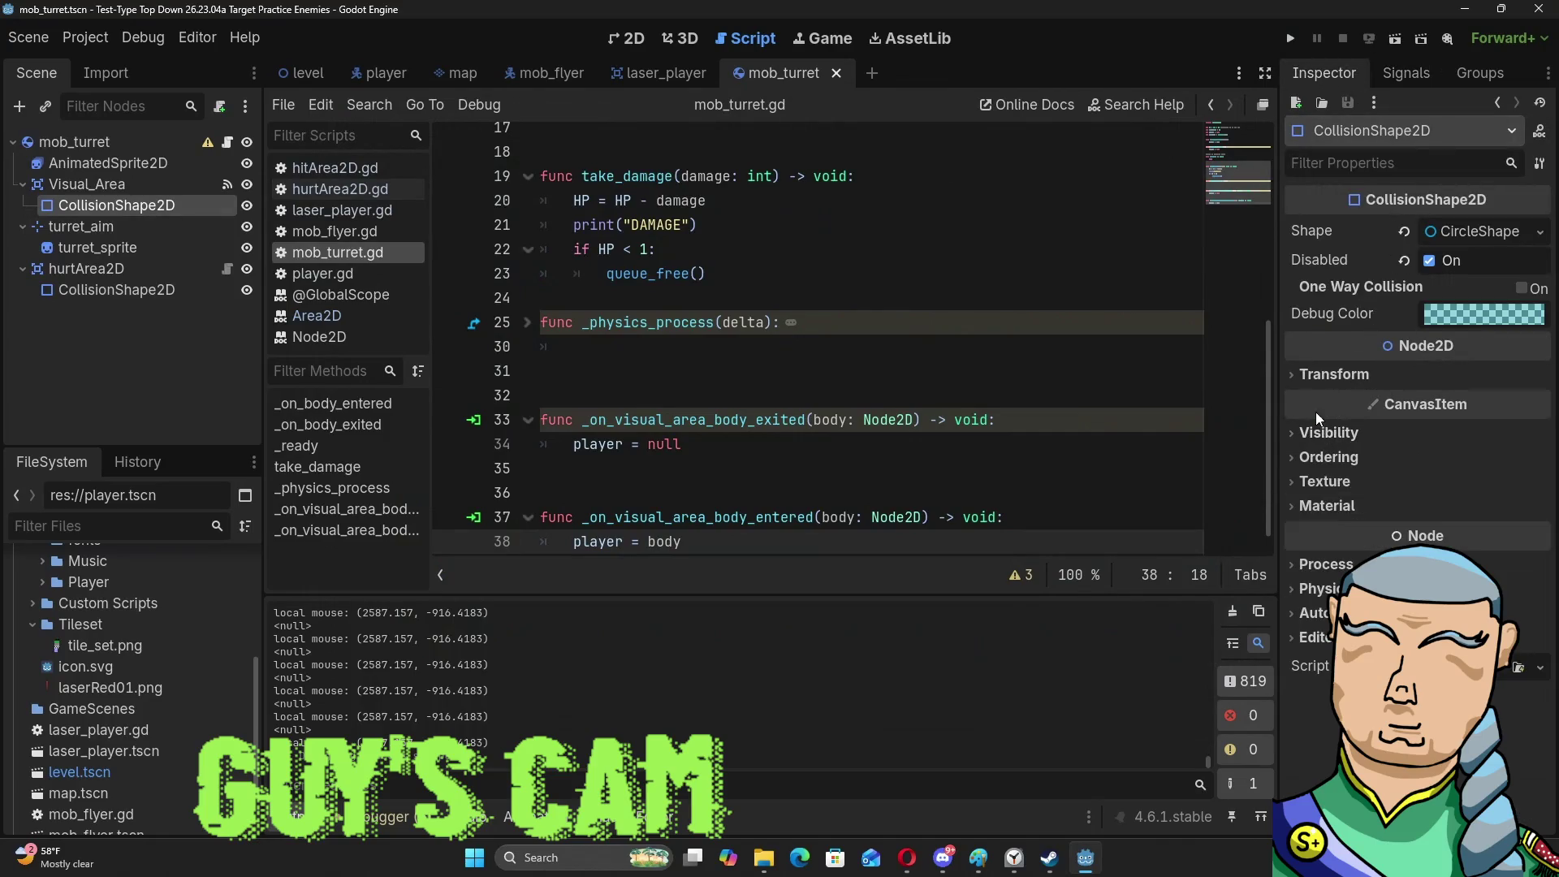
{"action": "left_click", "coordinate": [1294, 432]}
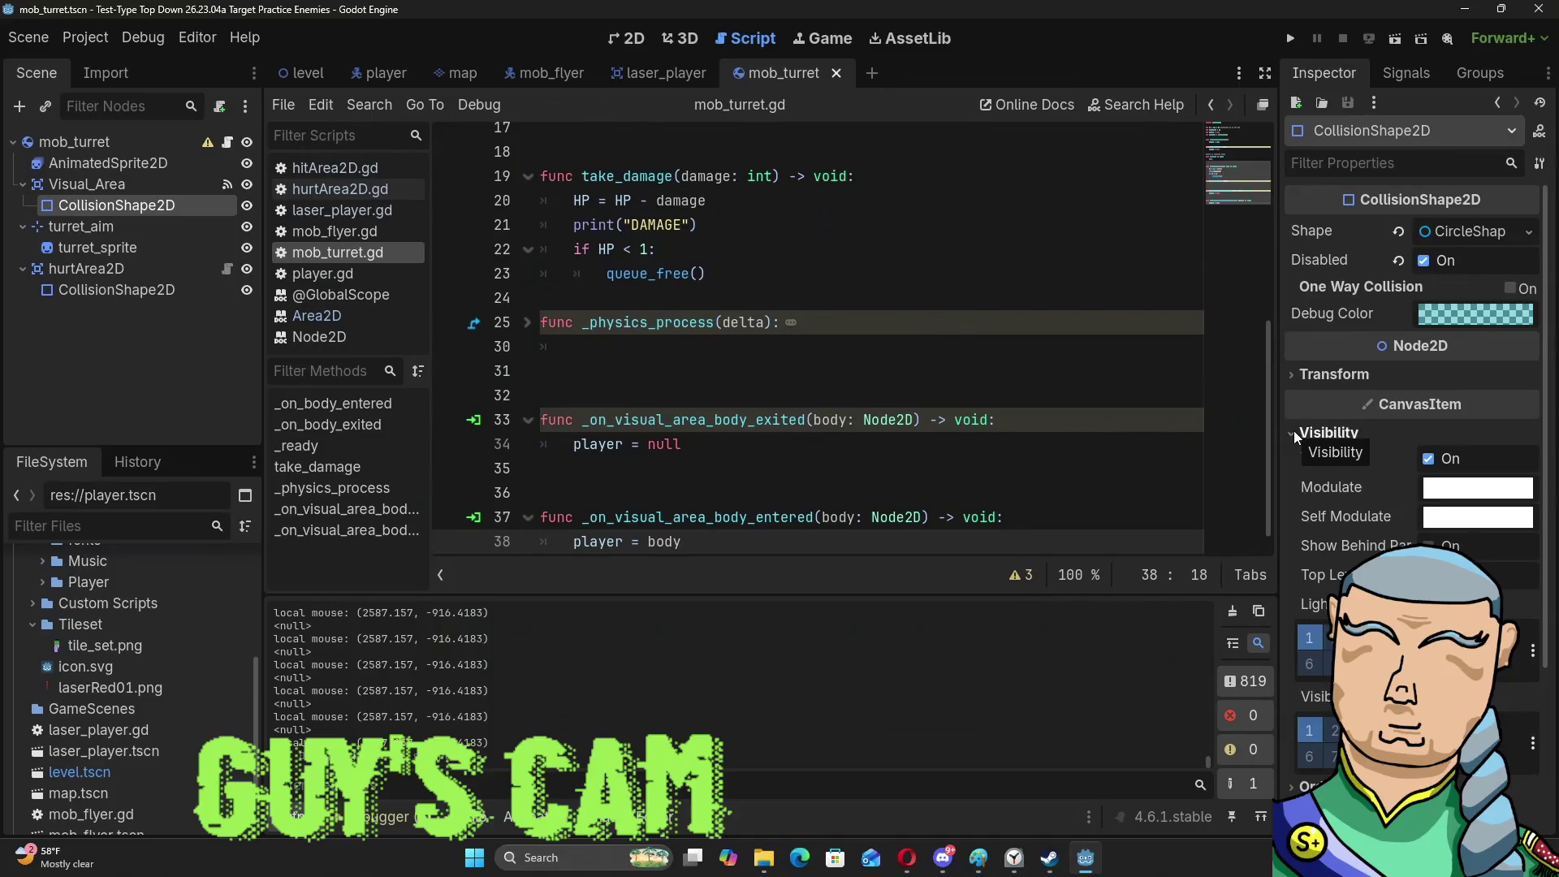
{"action": "left_click", "coordinate": [1293, 432]}
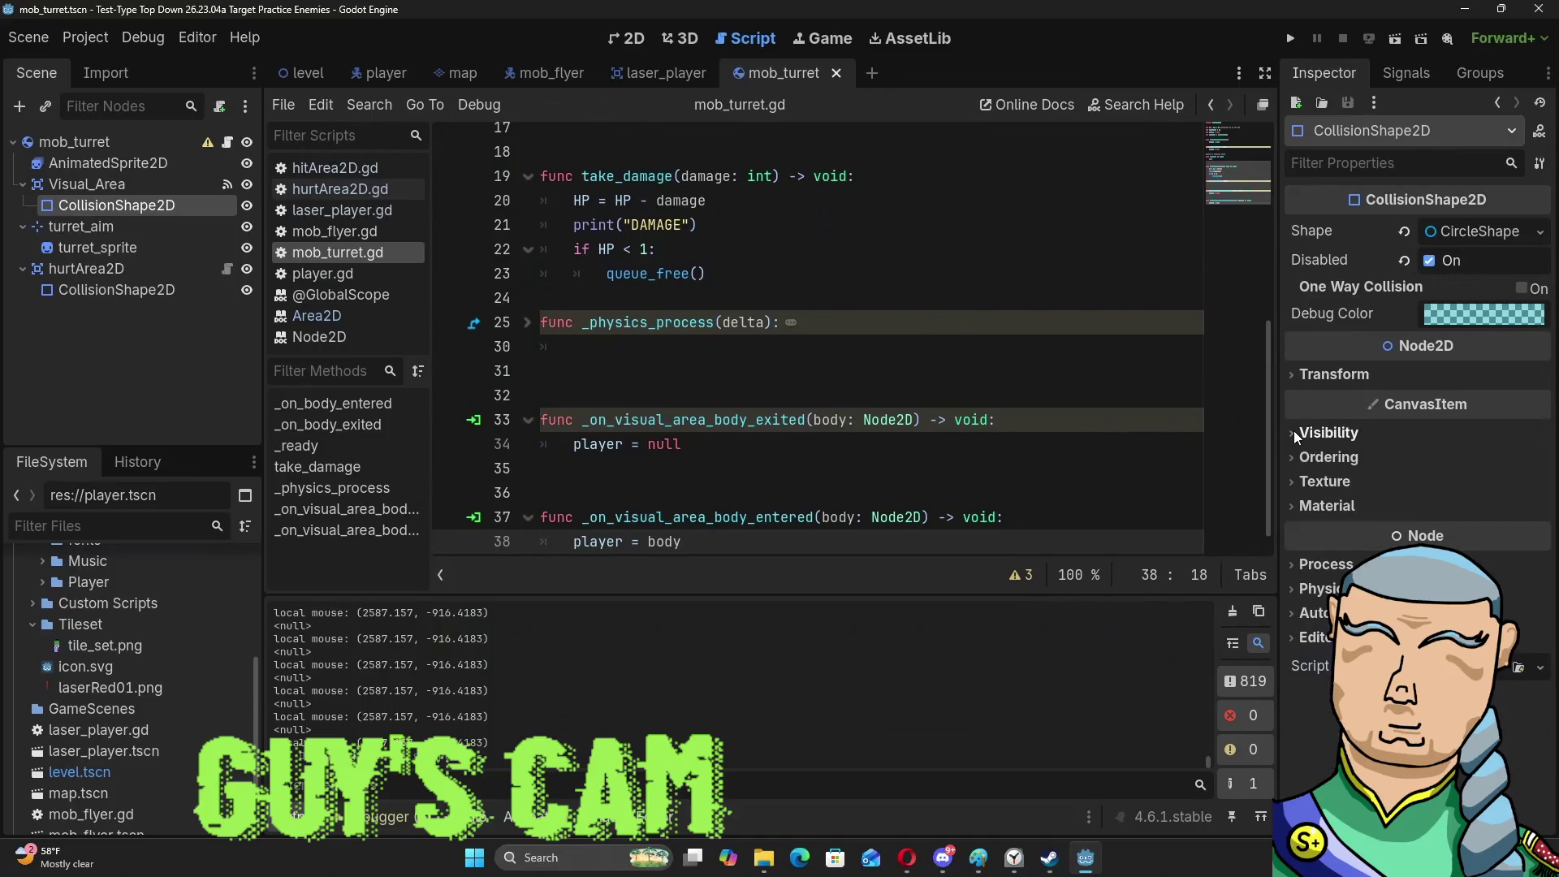
{"action": "left_click", "coordinate": [1431, 259]}
{"action": "key", "text": "F5"}
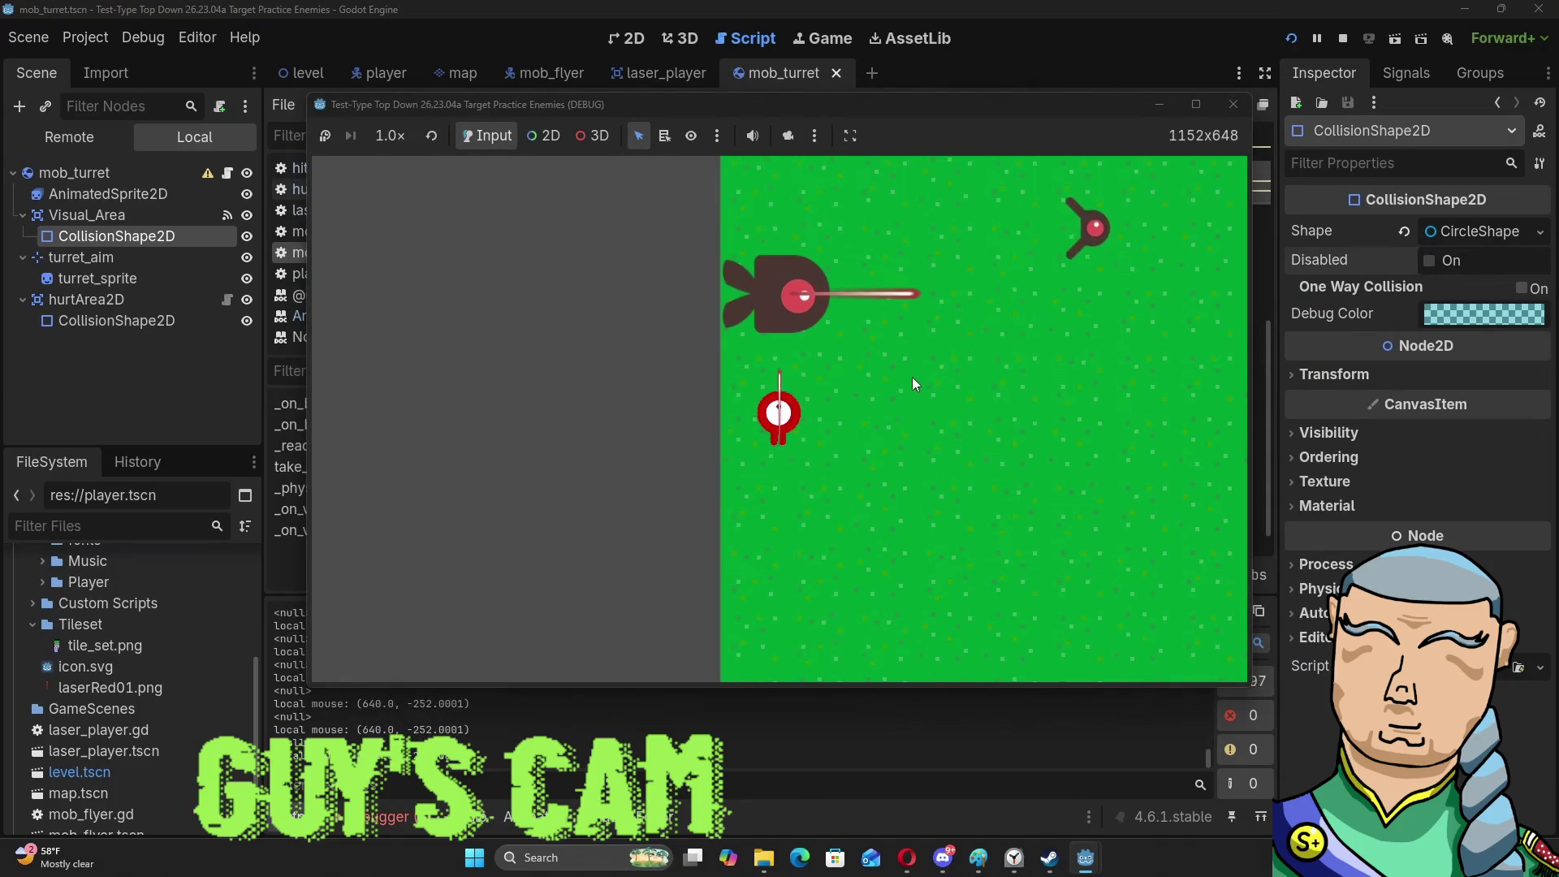
Steer the player near the turret with S, W and D, then close the game window.
{"action": "key", "text": "s"}
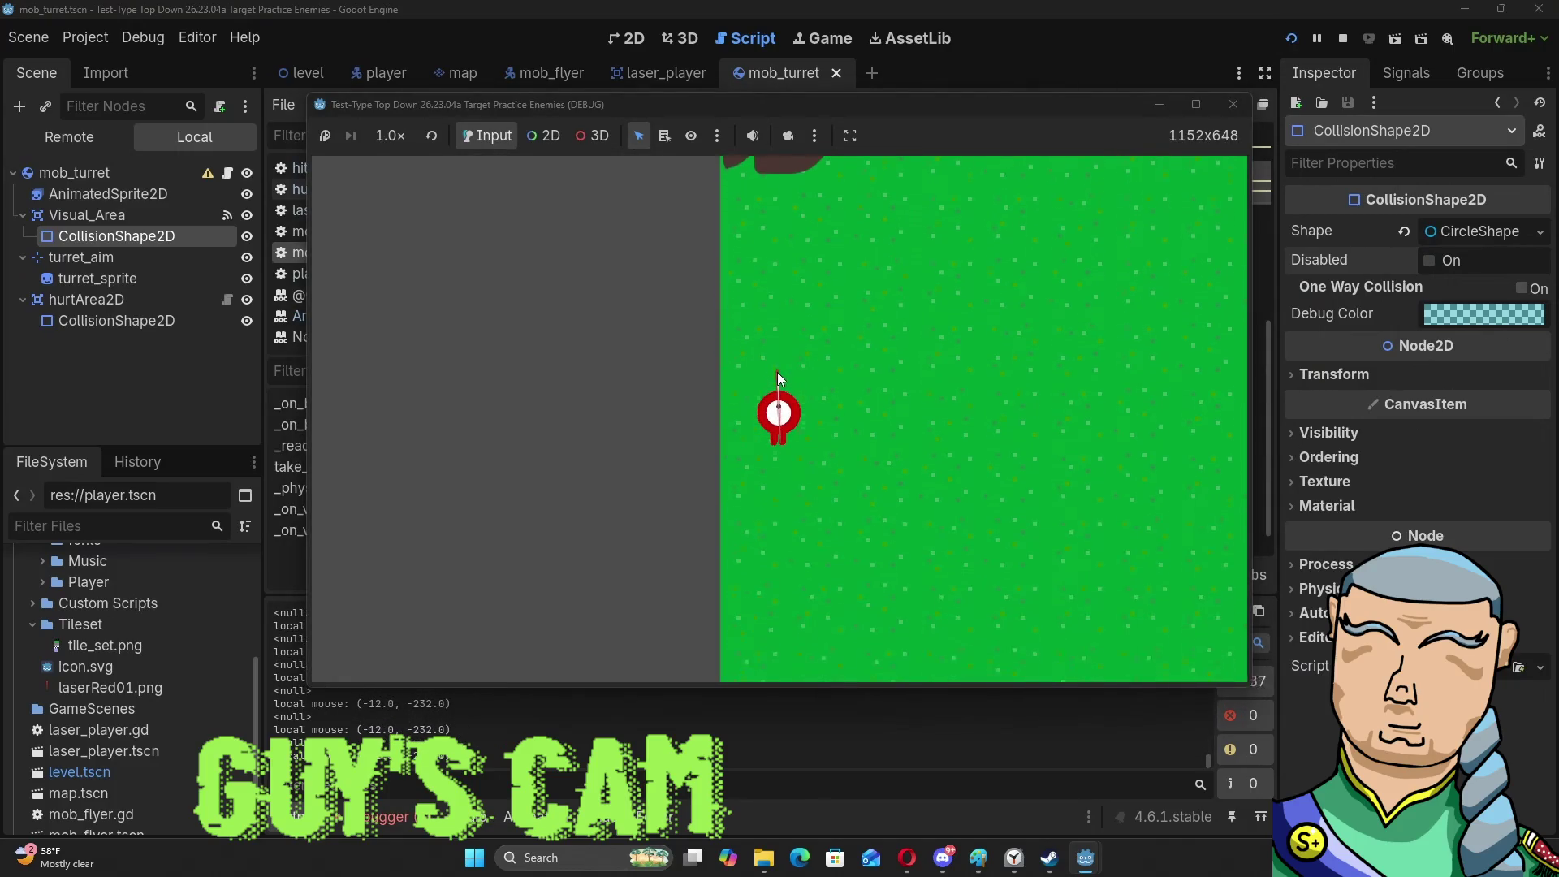
{"action": "key", "text": "w"}
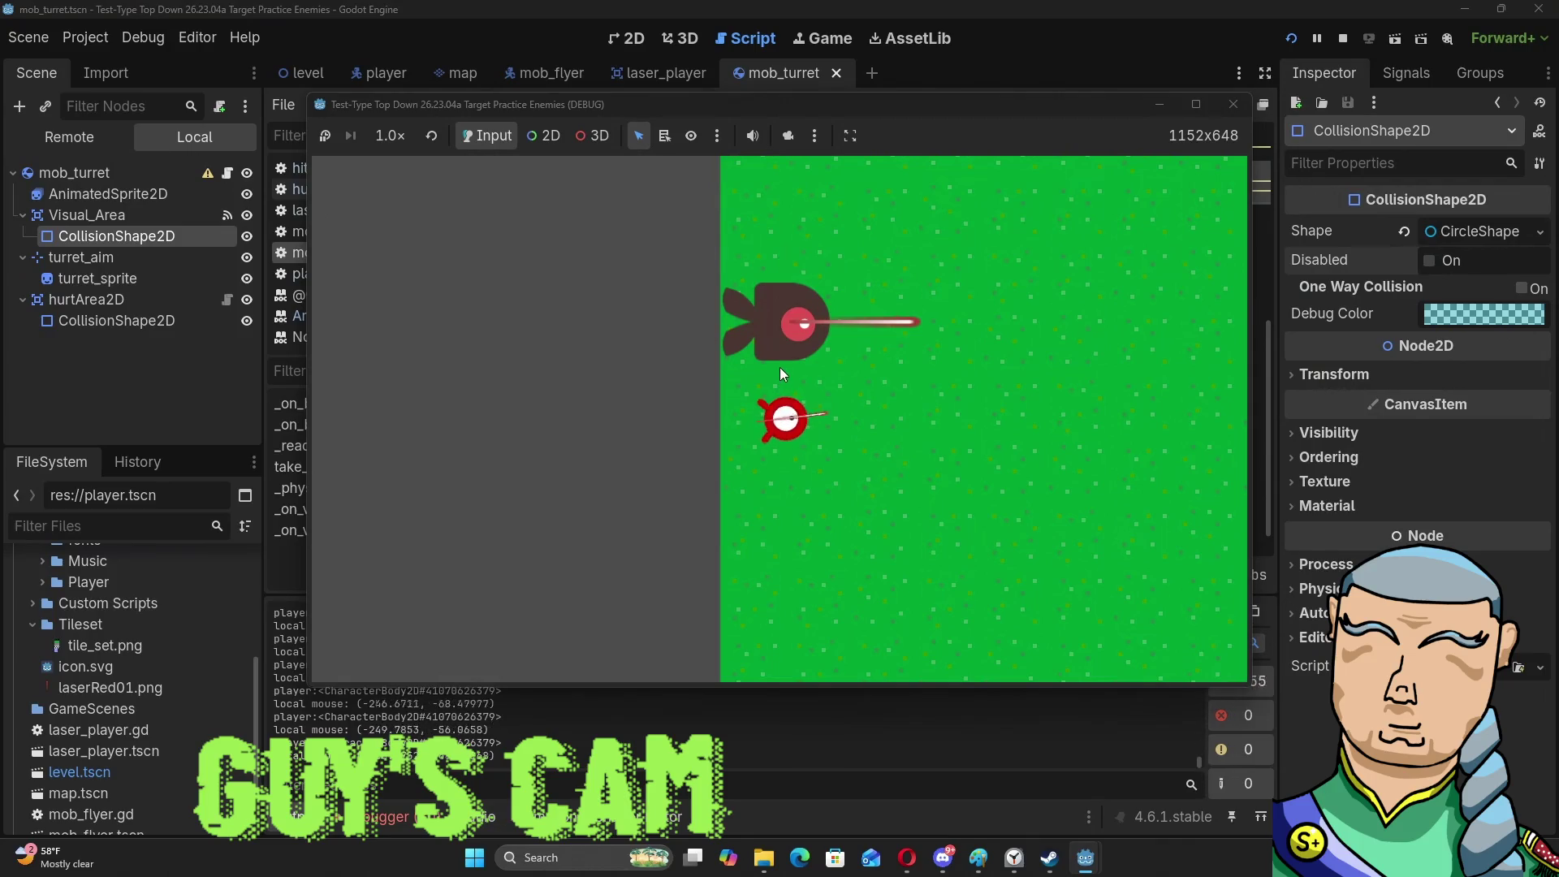
{"action": "key", "text": "d"}
{"action": "key", "text": "s"}
{"action": "key", "text": "w"}
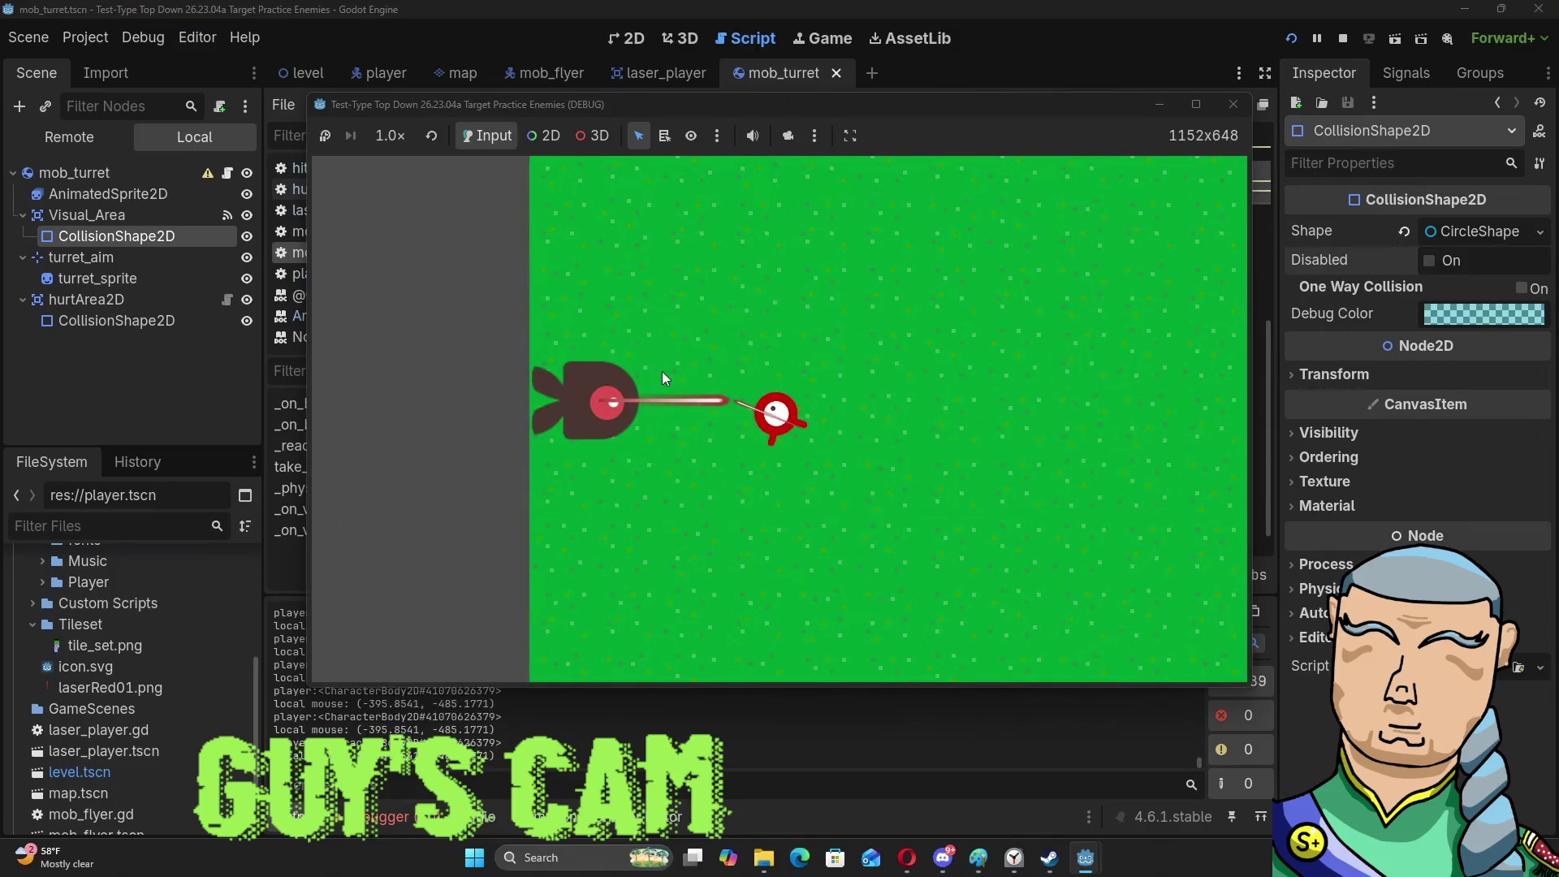
{"action": "left_click", "coordinate": [1239, 112]}
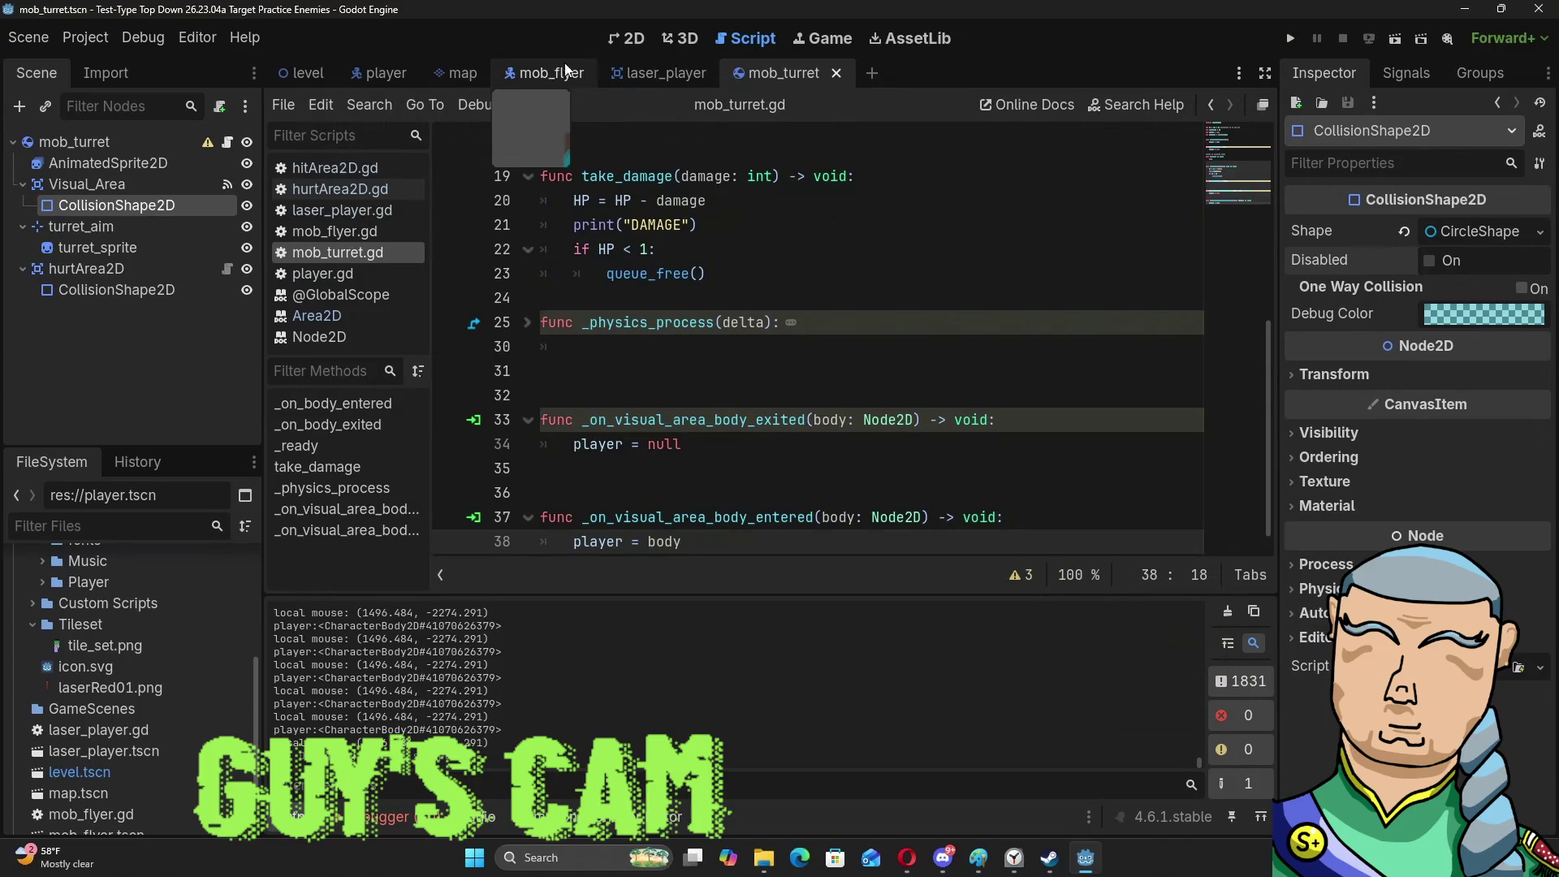
In the 2D view, drag the detection circle's radius further outward and run the game.
{"action": "left_click", "coordinate": [623, 43]}
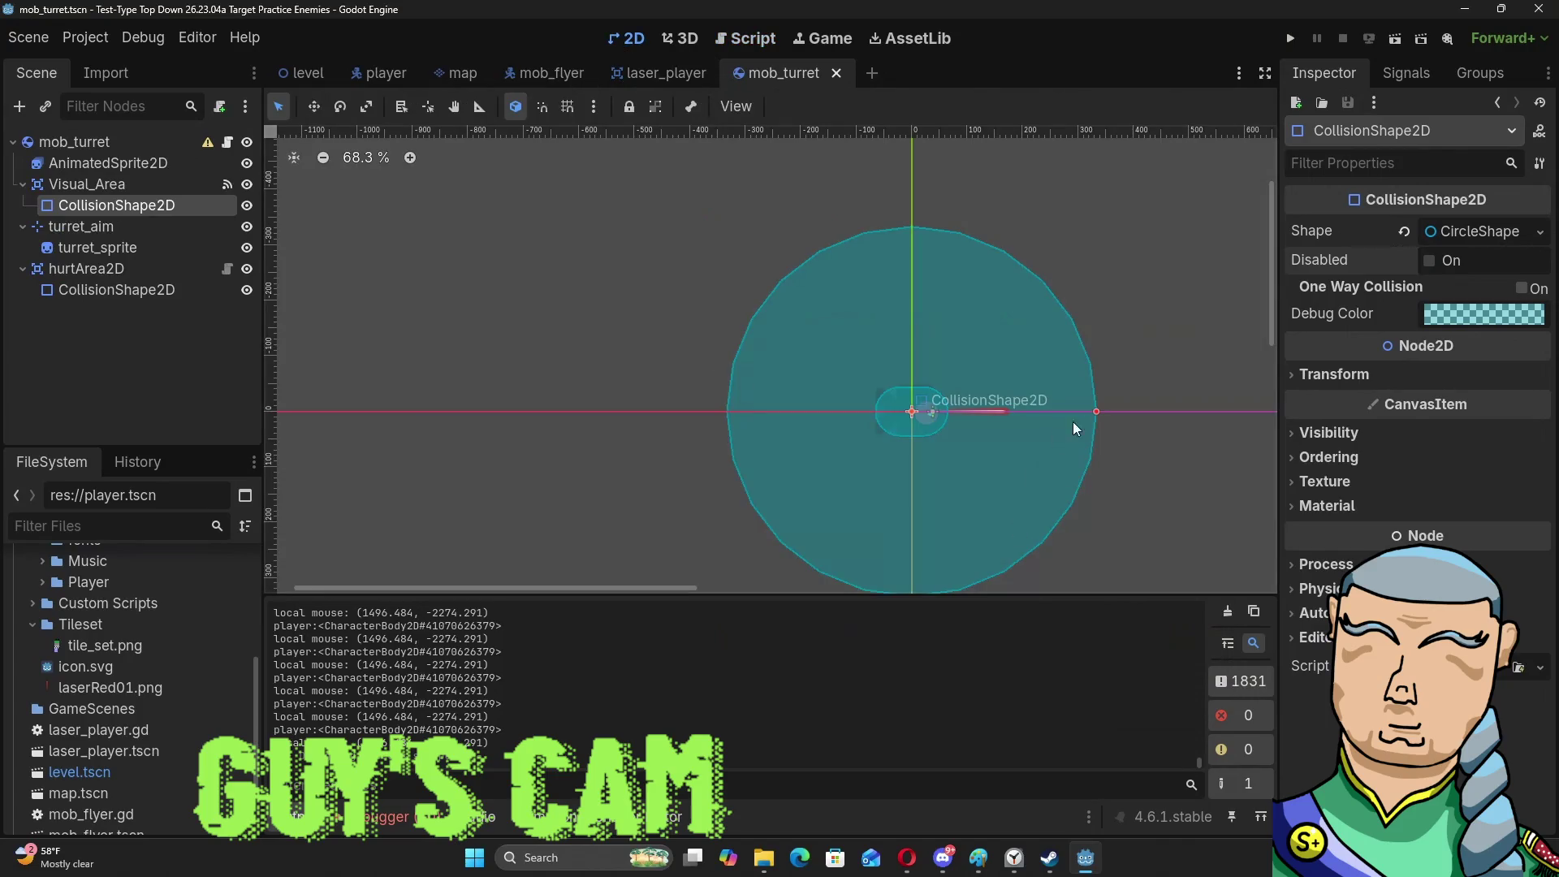
{"action": "scroll", "coordinate": [1094, 407], "scroll_direction": "down", "scroll_amount": 5}
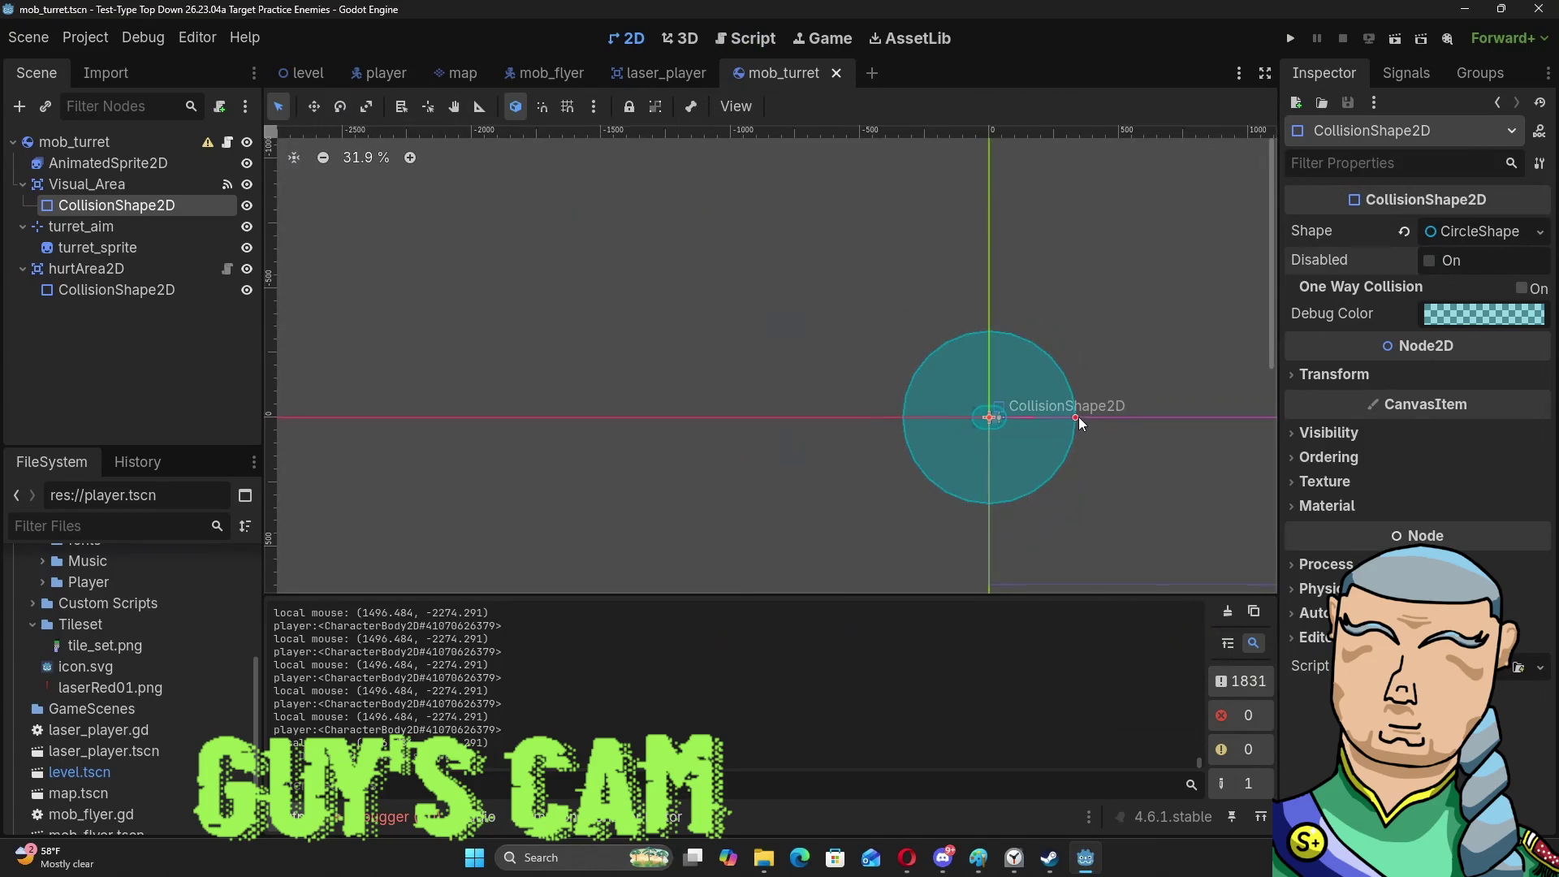
{"action": "left_click_drag", "start_coordinate": [1076, 417], "coordinate": [1362, 418]}
{"action": "key", "text": "F5"}
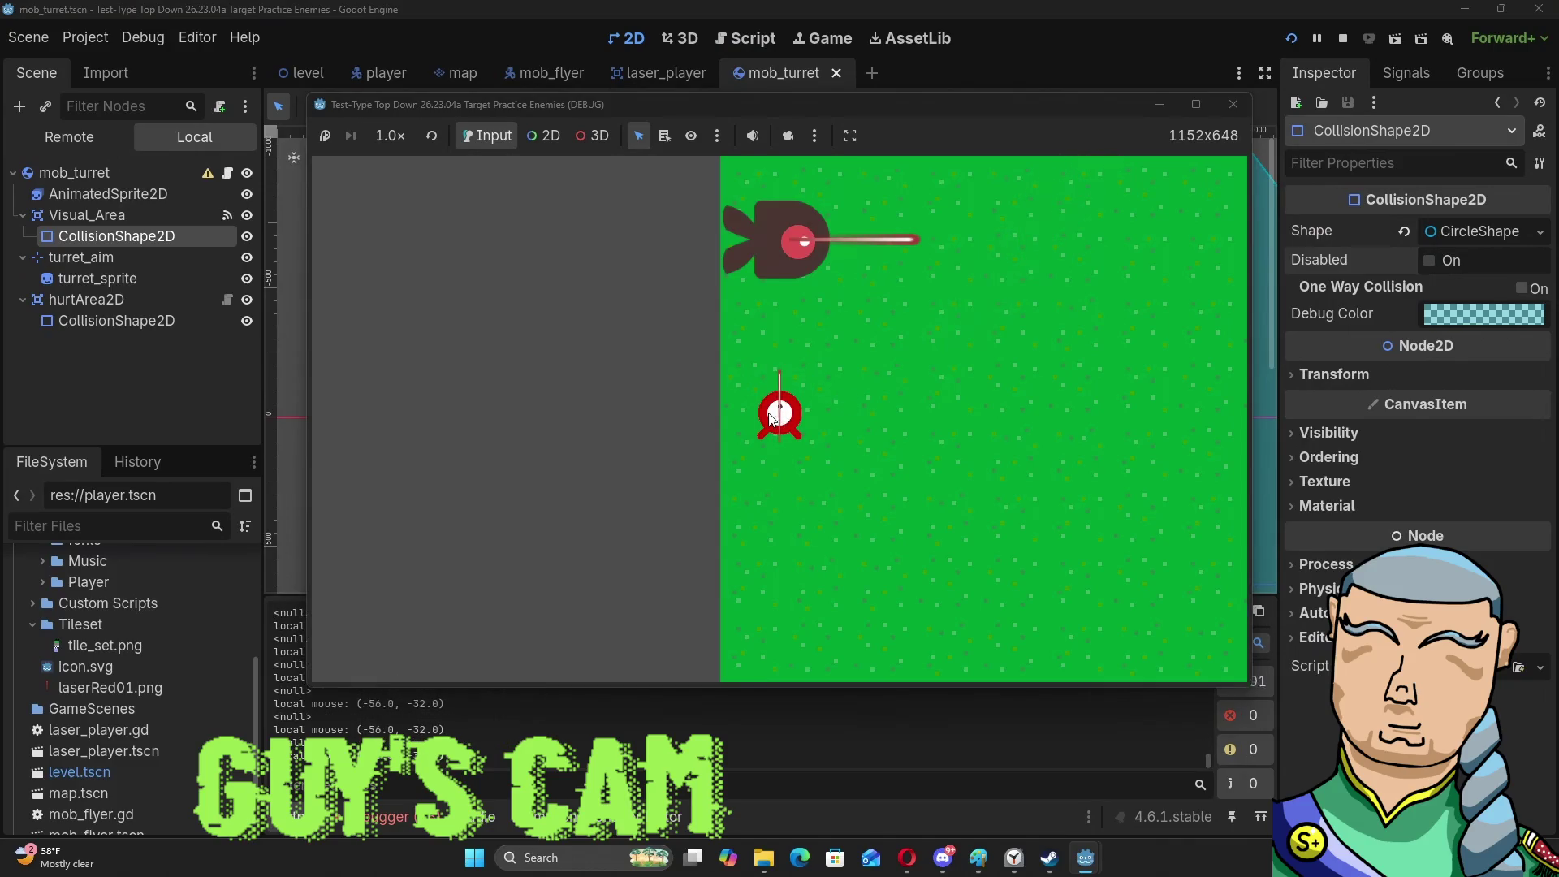
Fly the ship away from, around and back toward the turret with WASD, then stop the game.
{"action": "key", "text": "s"}
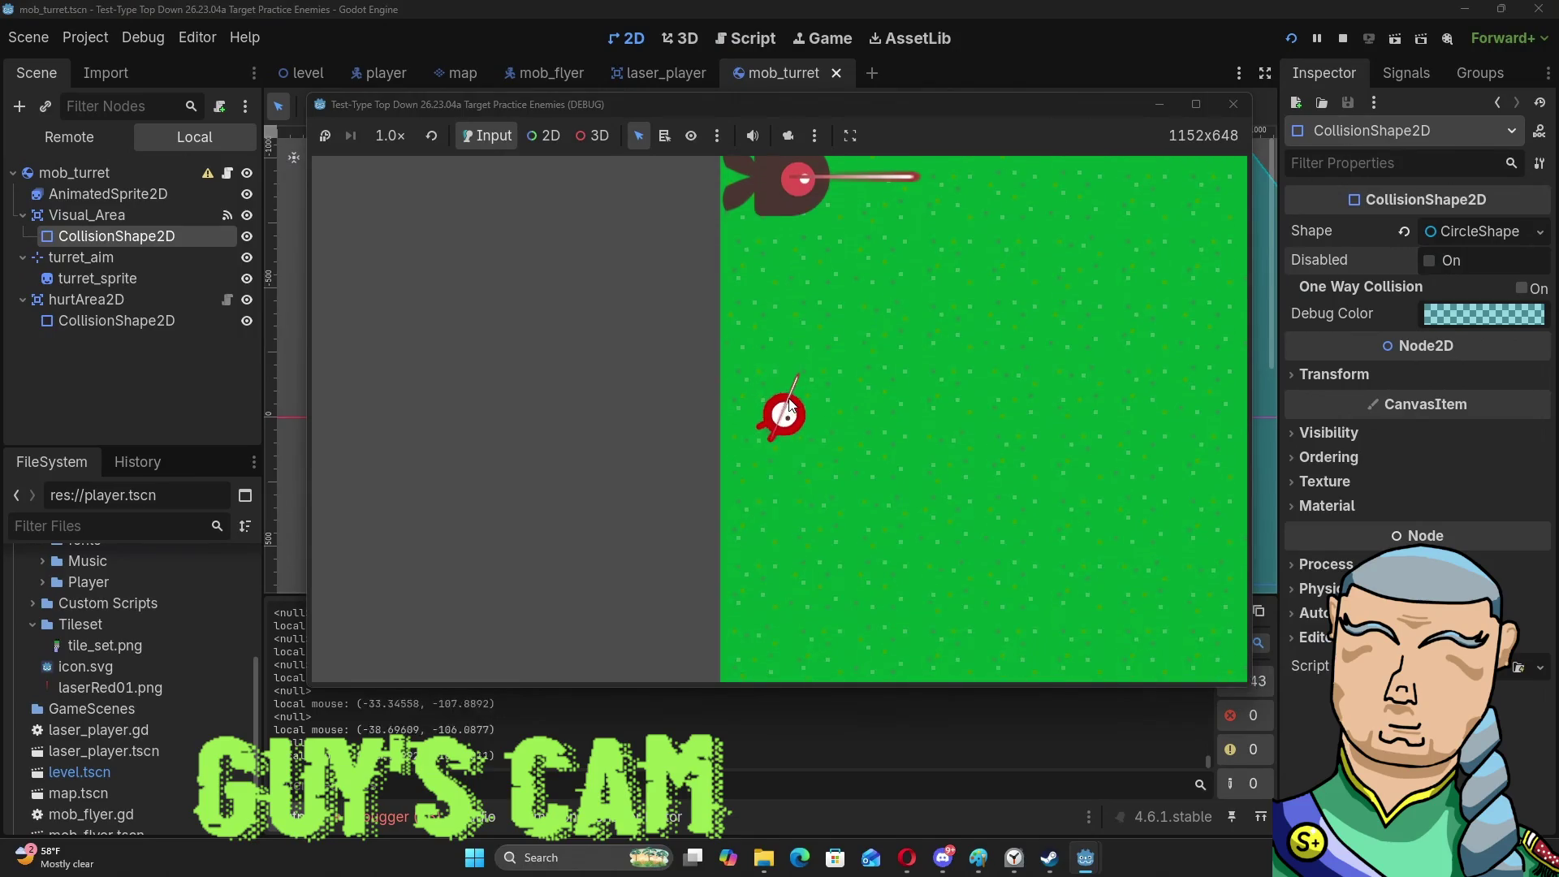
{"action": "key", "text": "d"}
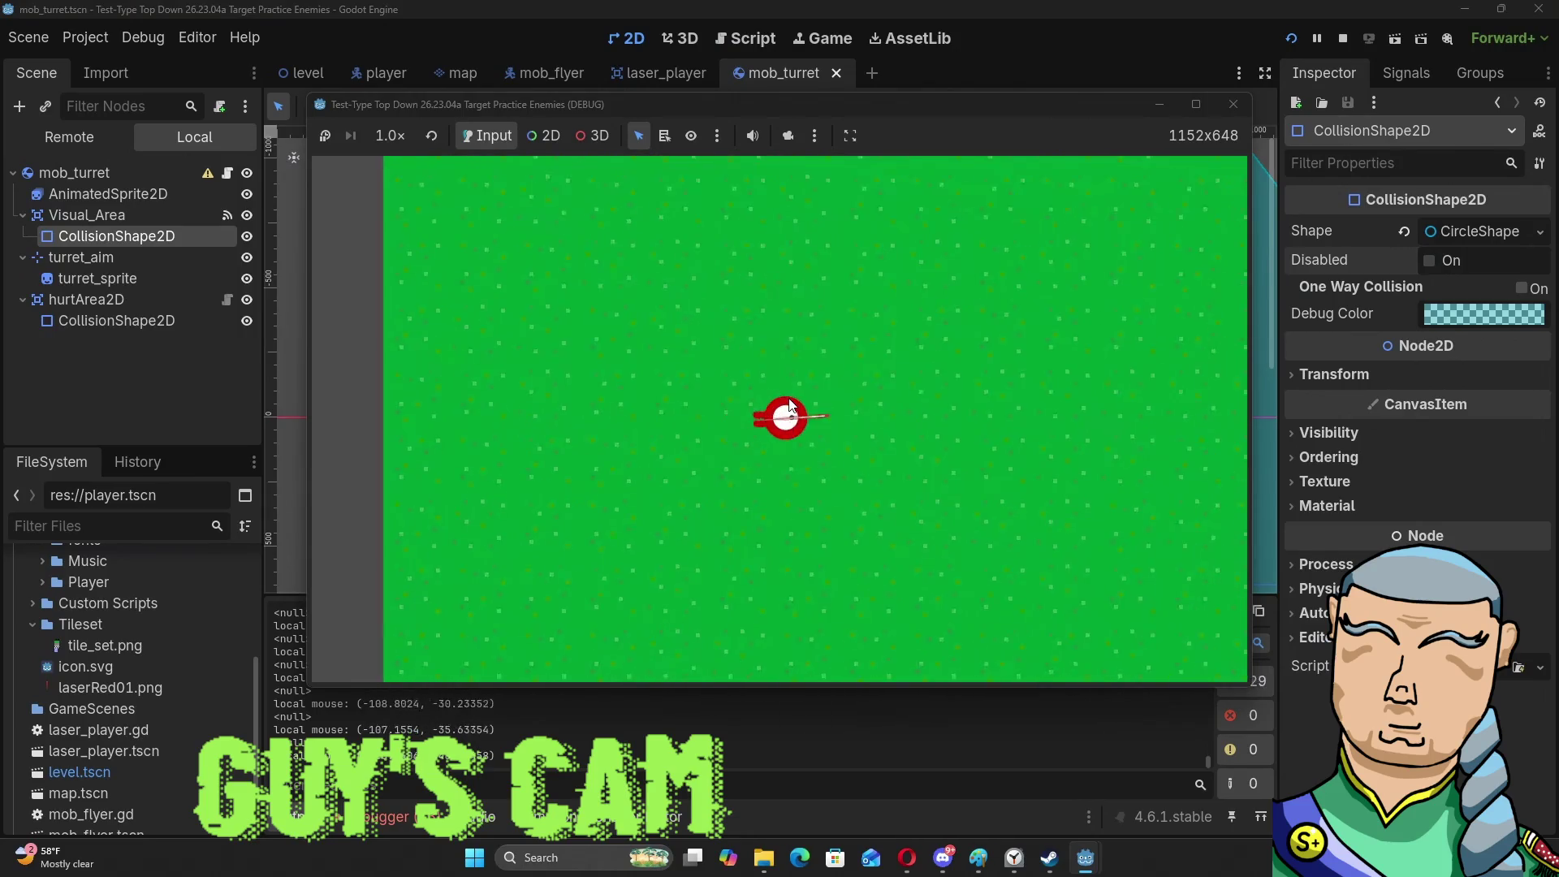
{"action": "key", "text": "w"}
{"action": "key", "text": "d"}
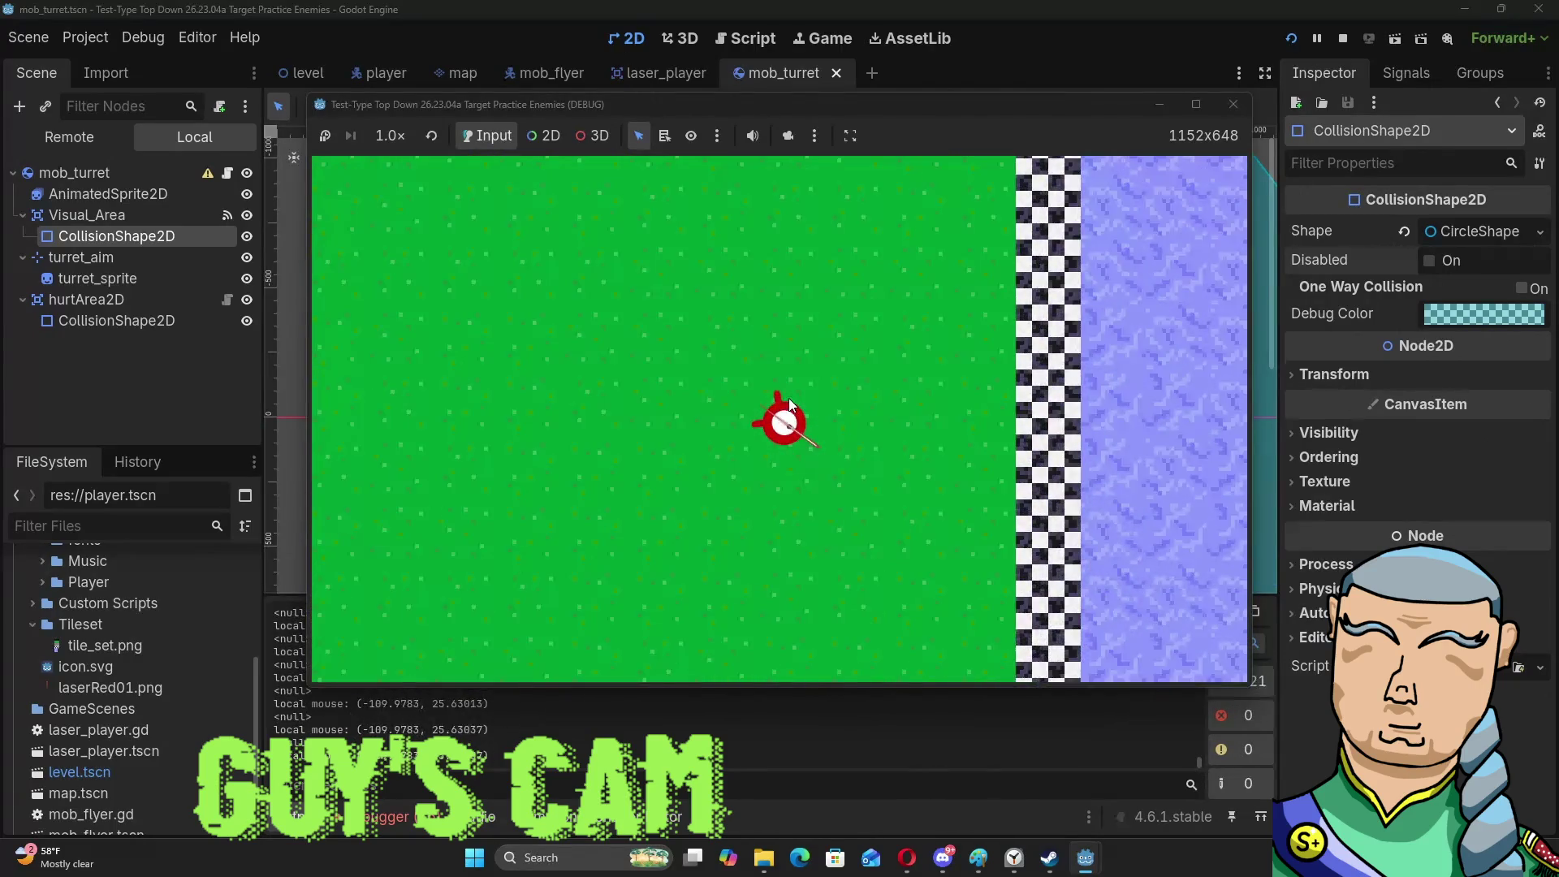
{"action": "key", "text": "d"}
{"action": "key", "text": "a"}
{"action": "key", "text": "a"}
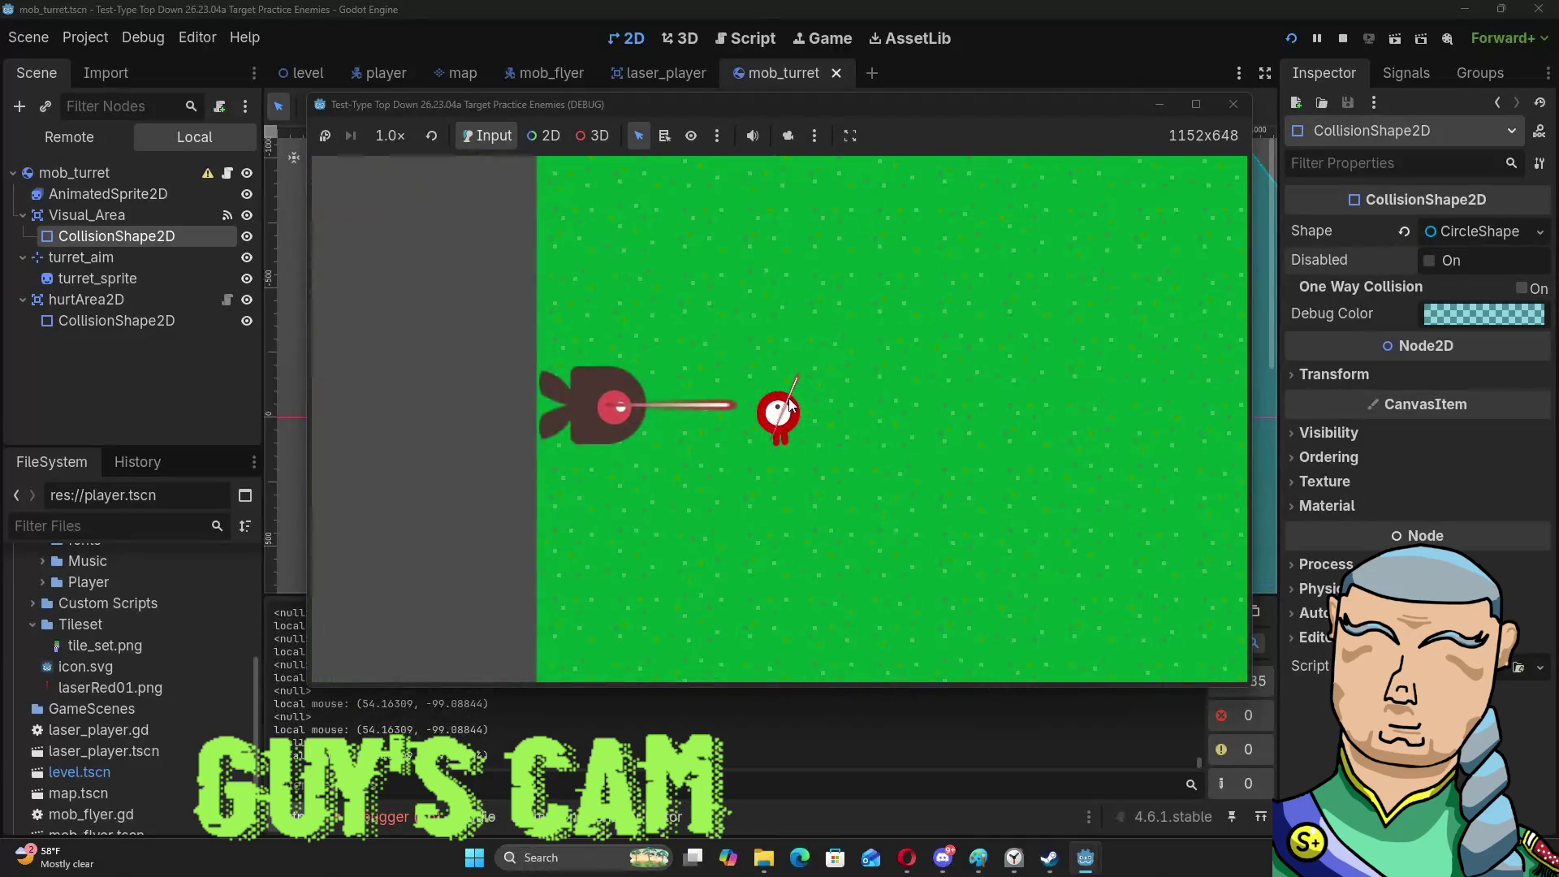
{"action": "key", "text": "w"}
{"action": "key", "text": "a"}
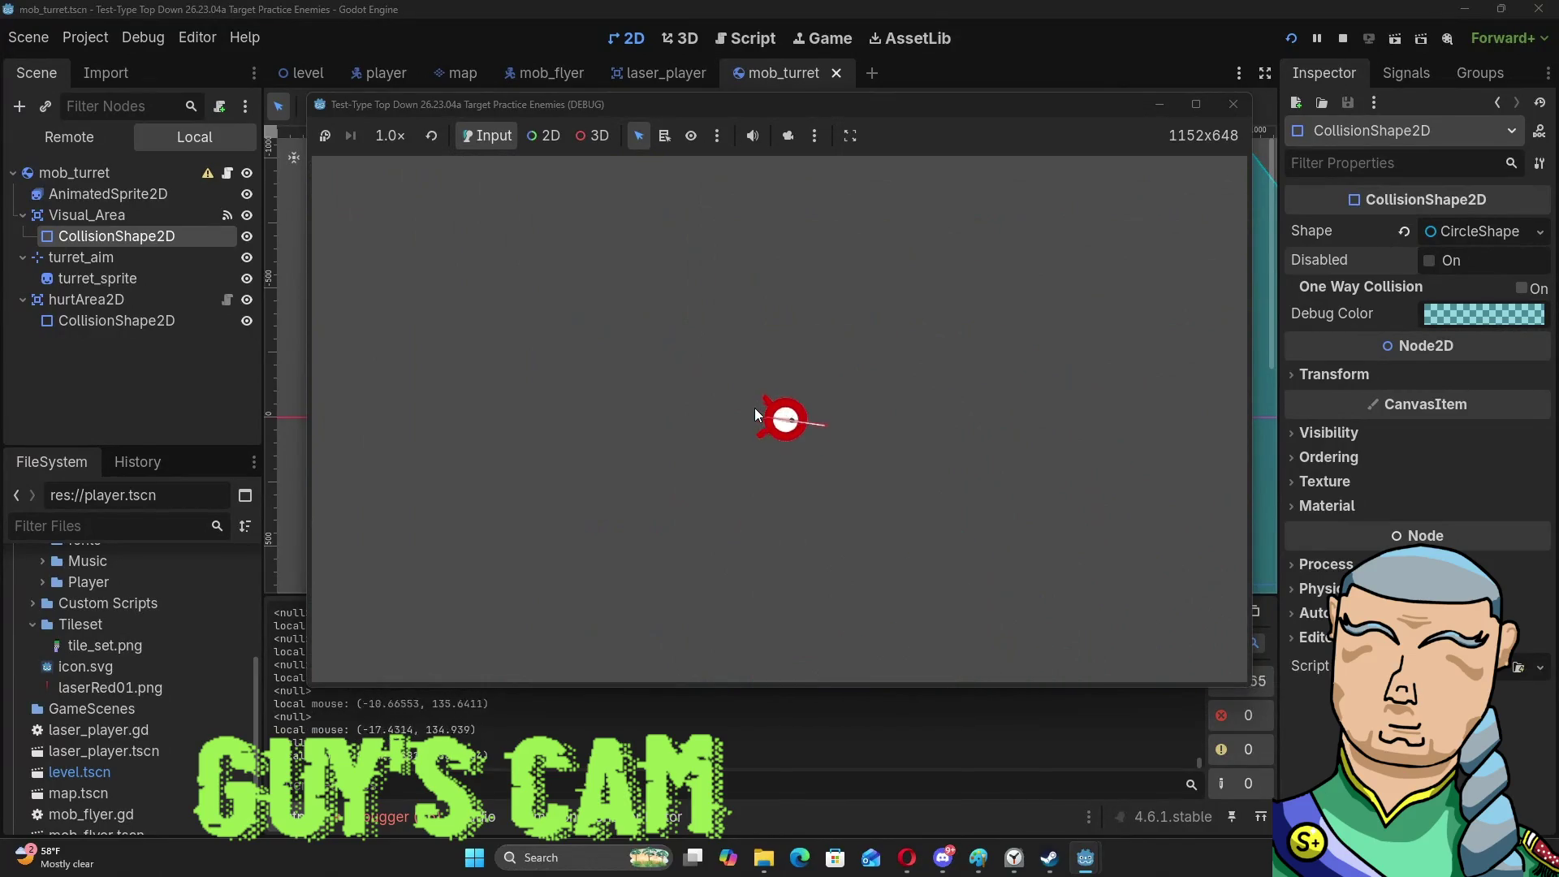
{"action": "key", "text": "w"}
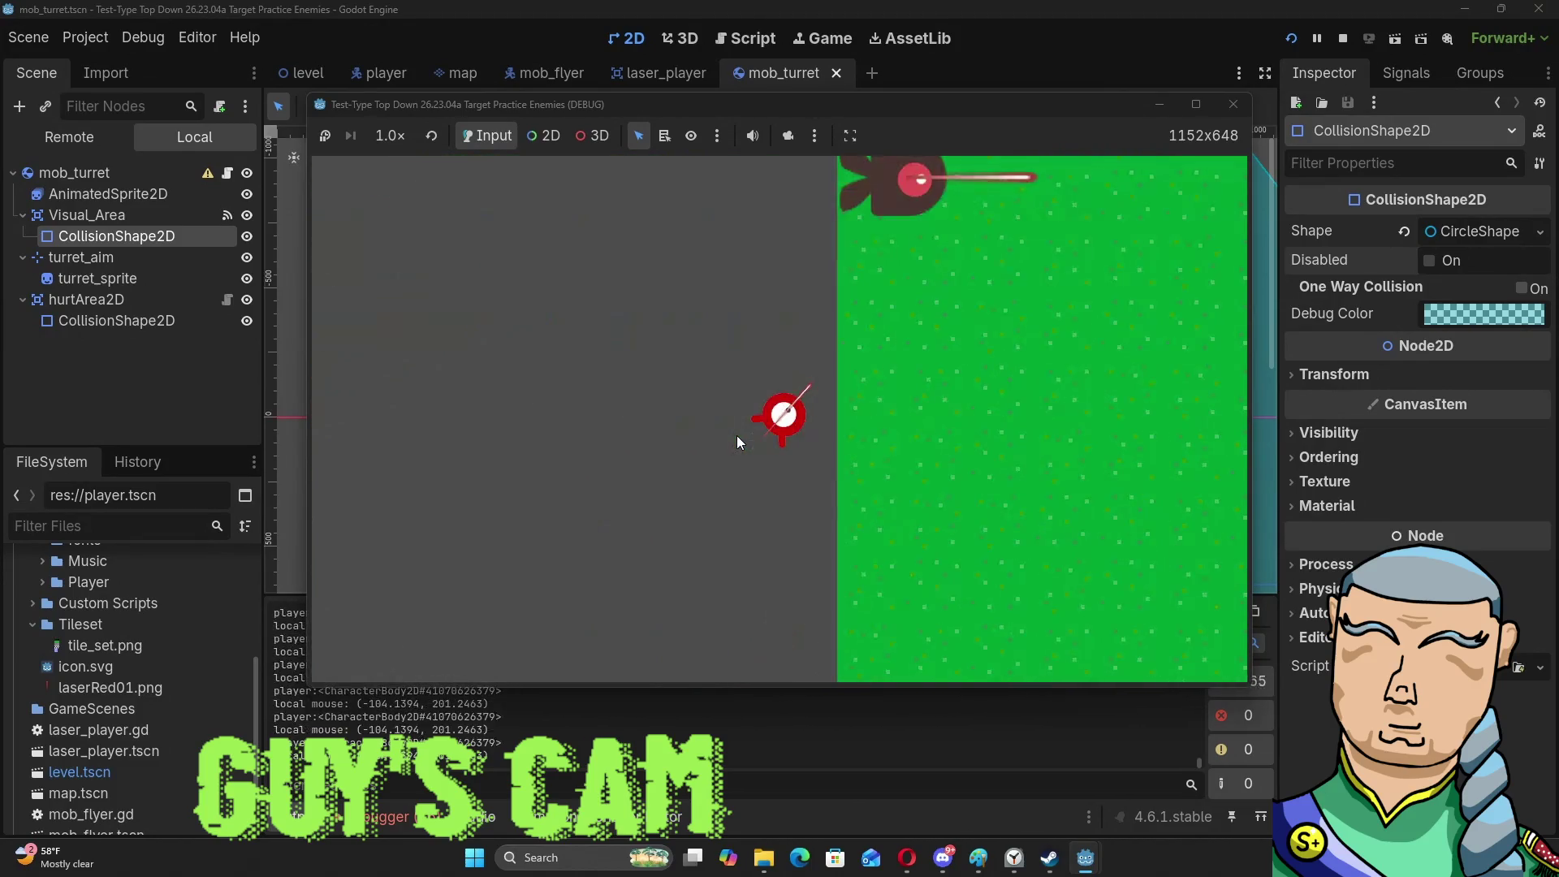
{"action": "key", "text": "w"}
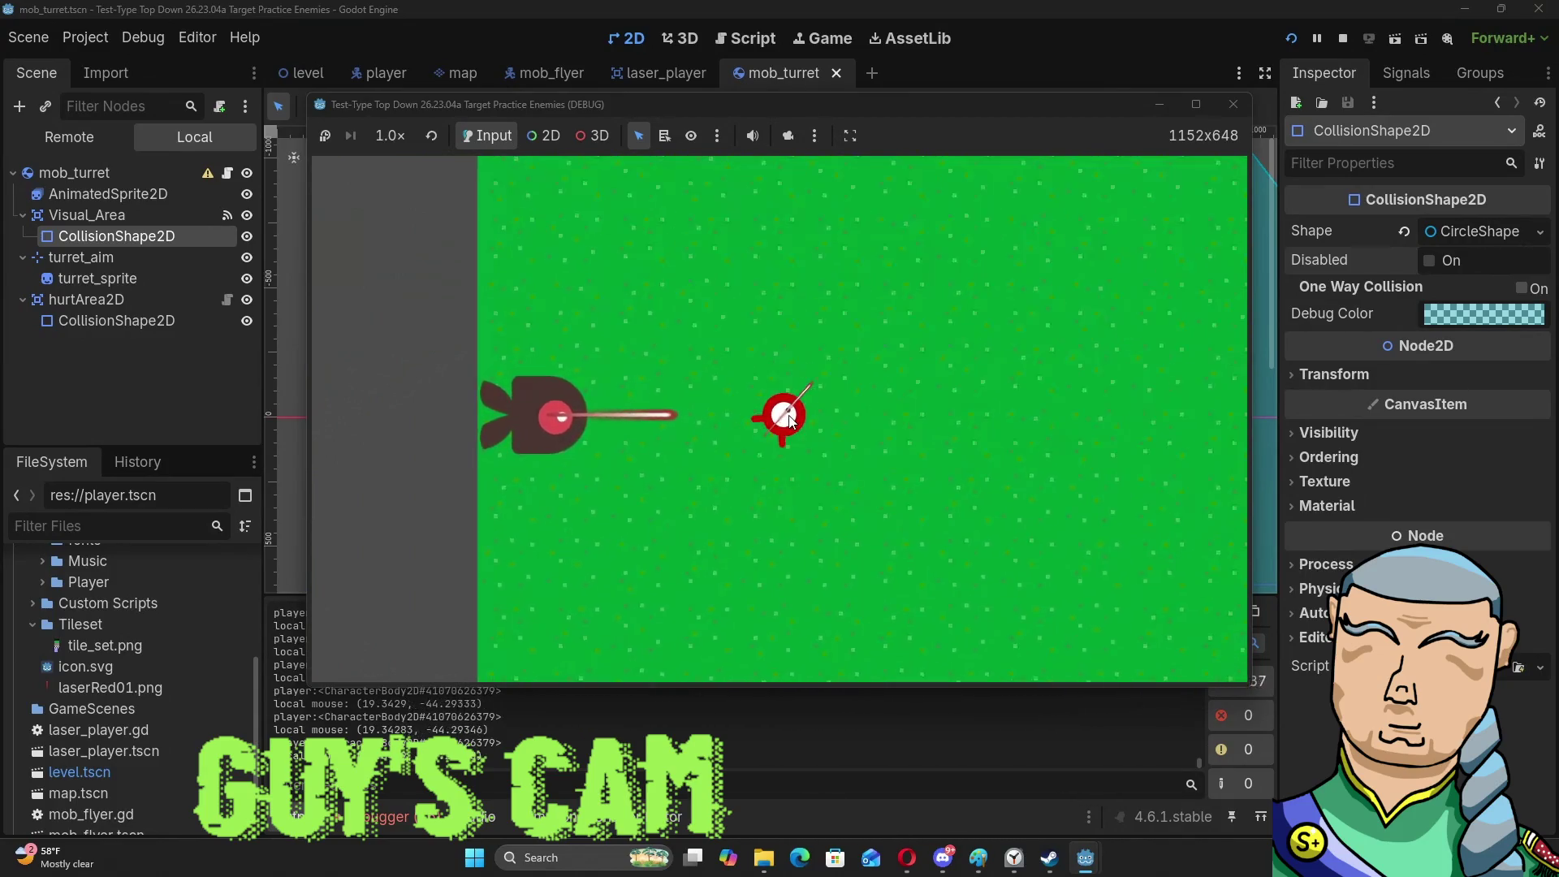
{"action": "key", "text": "s"}
{"action": "key", "text": "a"}
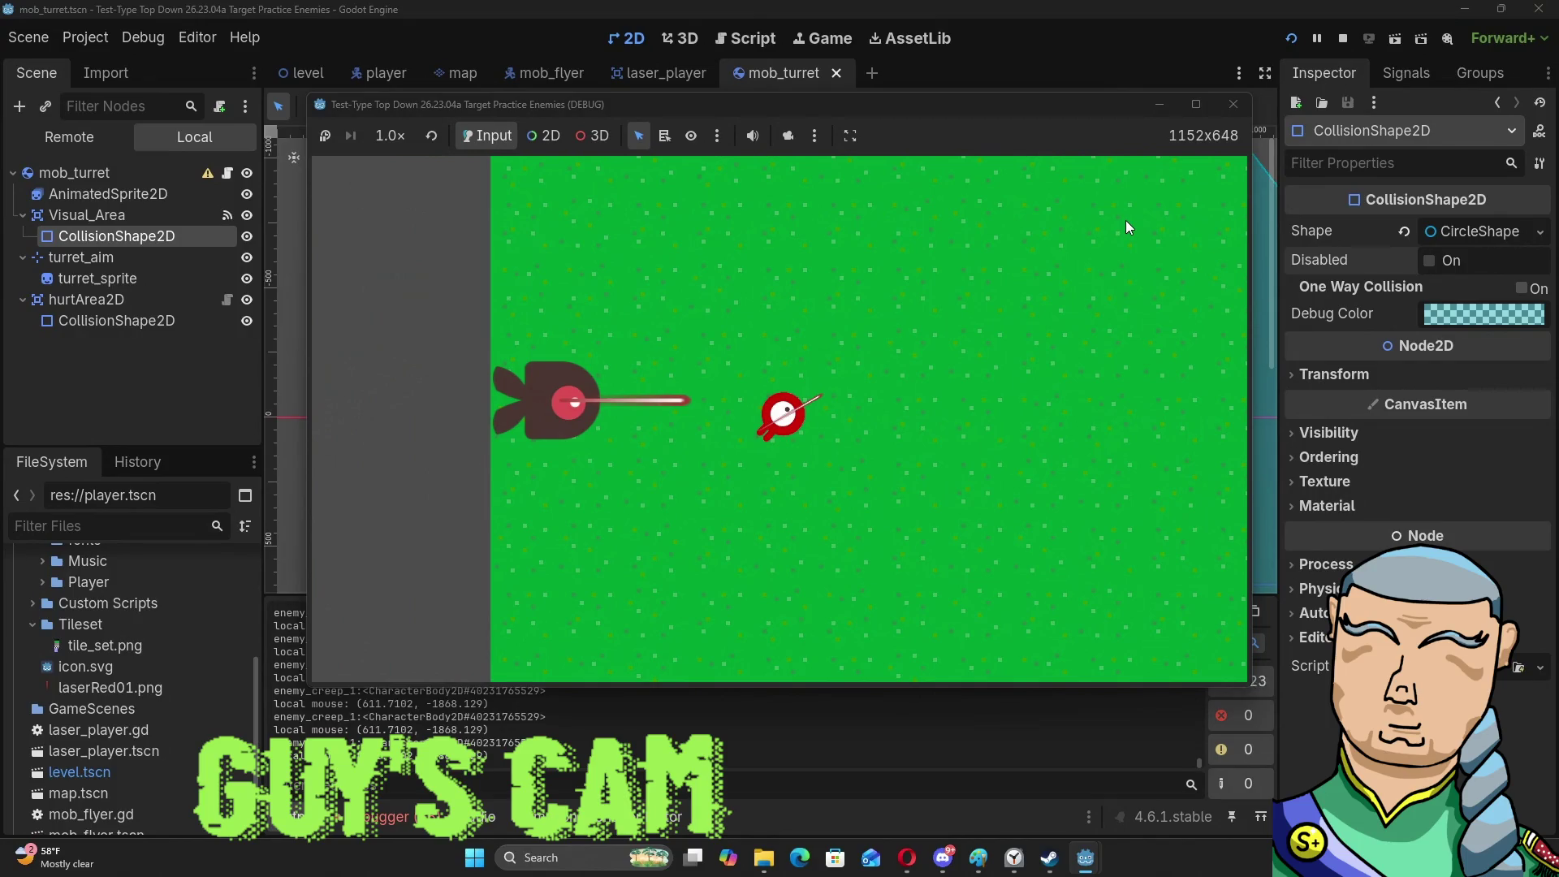
{"action": "left_click", "coordinate": [1231, 104]}
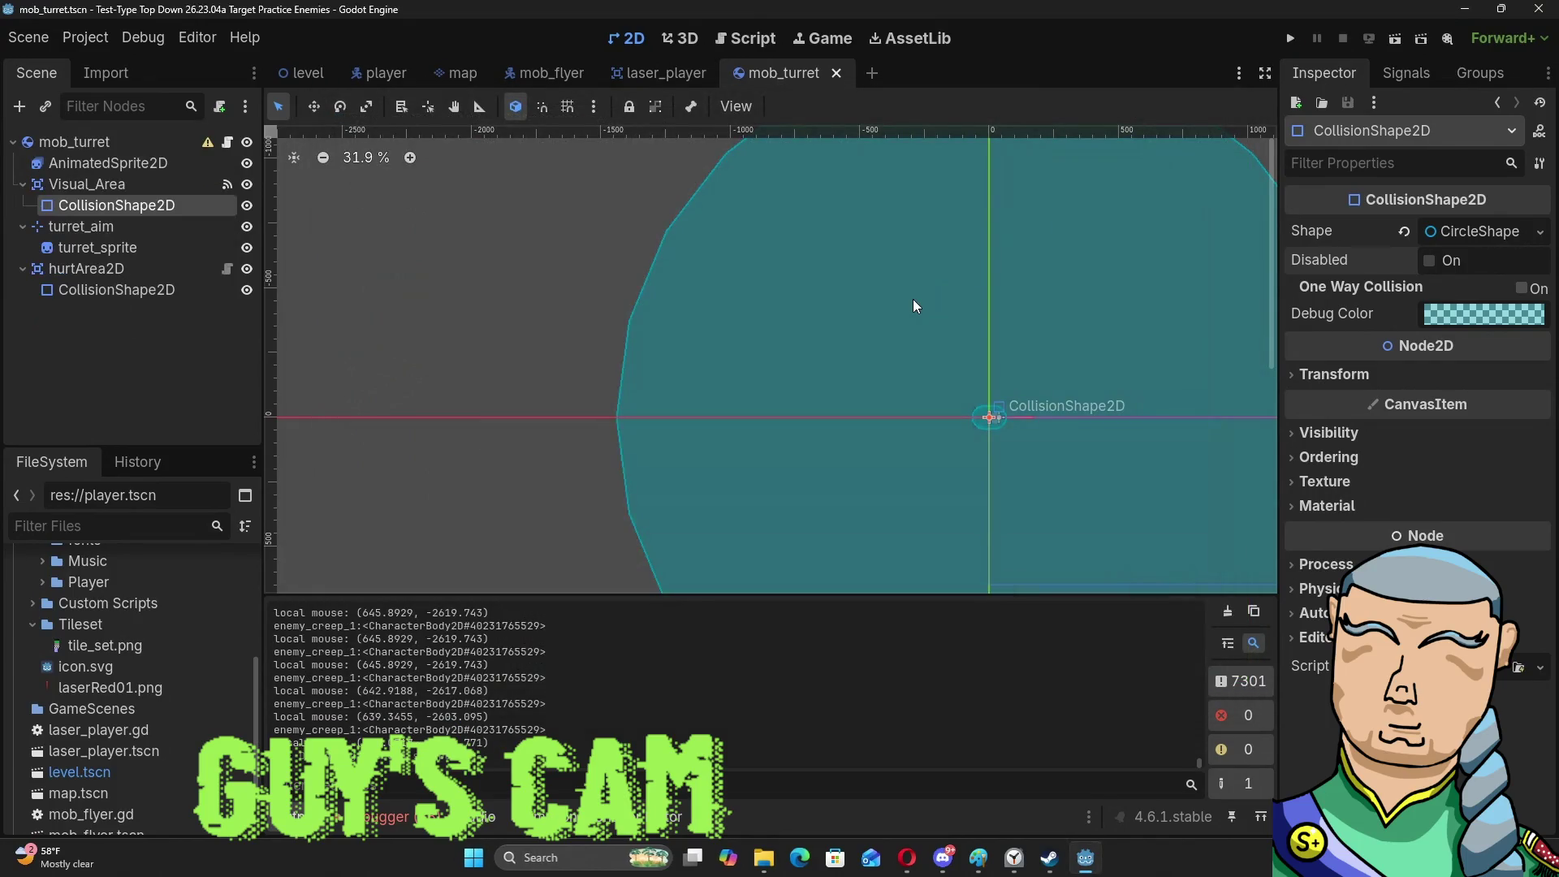
Clear the selection in the output log and bring up the mob_turret.gd script.
{"action": "double_click", "coordinate": [299, 731]}
{"action": "left_click", "coordinate": [299, 737]}
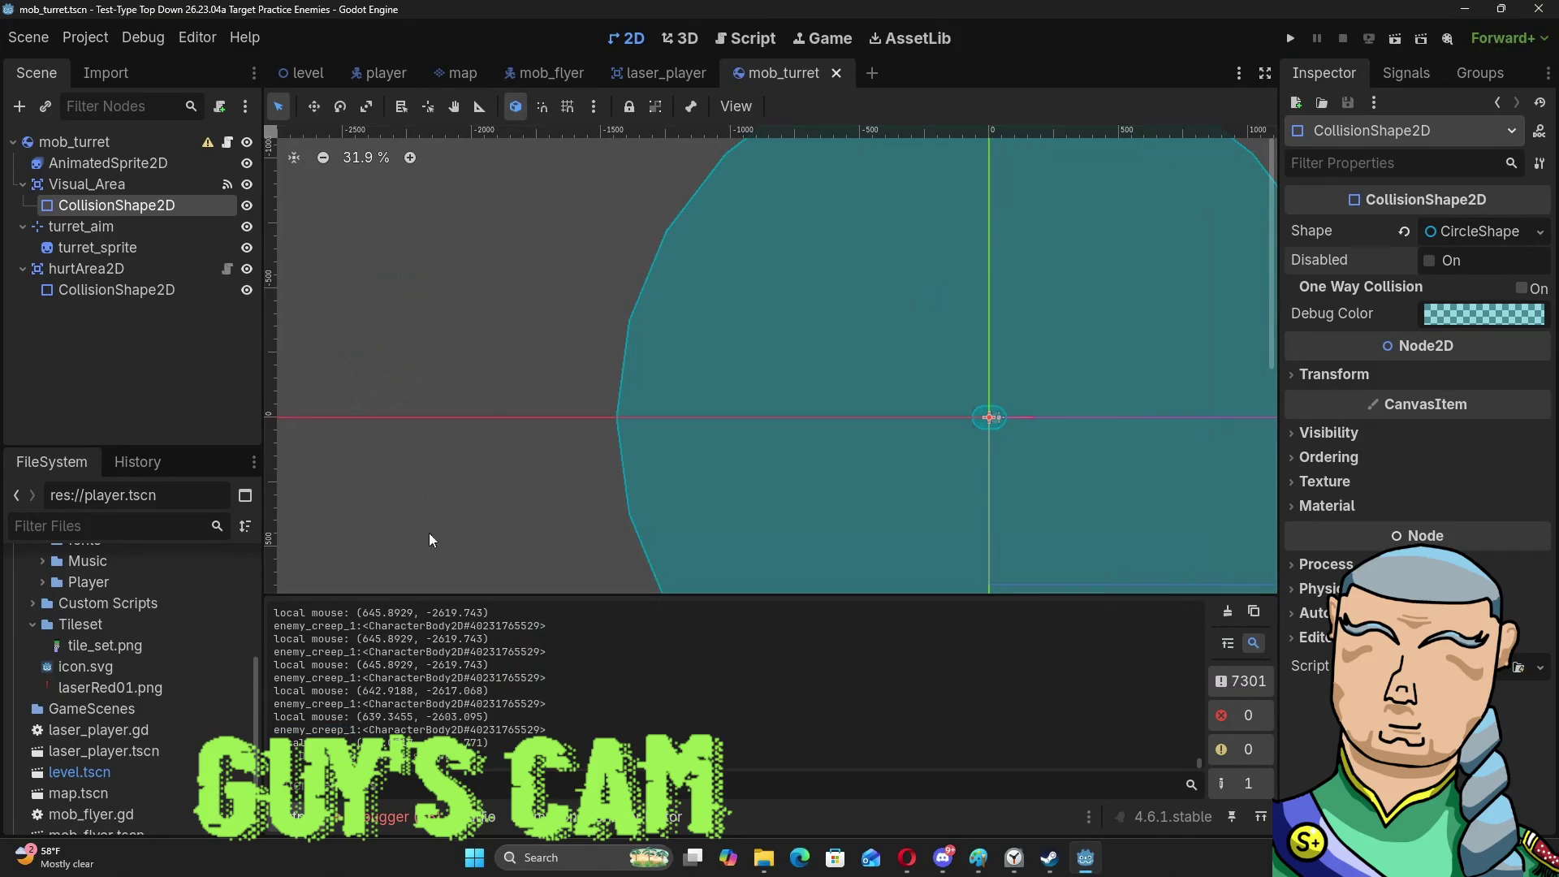
{"action": "left_click", "coordinate": [746, 39]}
{"action": "scroll", "coordinate": [590, 367], "scroll_direction": "up", "scroll_amount": 5}
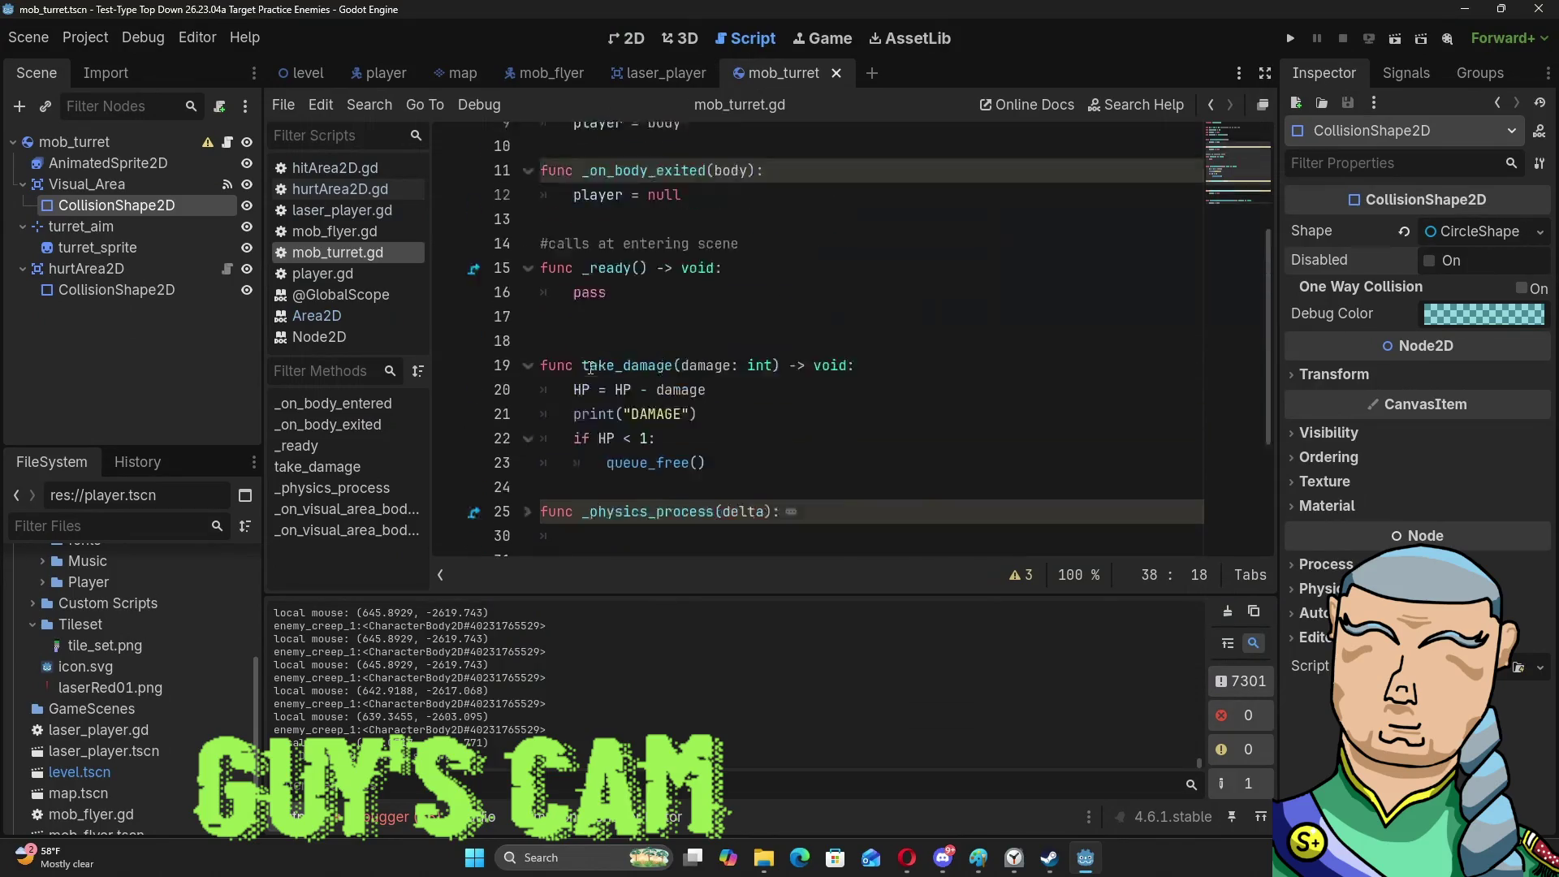
{"action": "scroll", "coordinate": [590, 368], "scroll_direction": "down", "scroll_amount": 3}
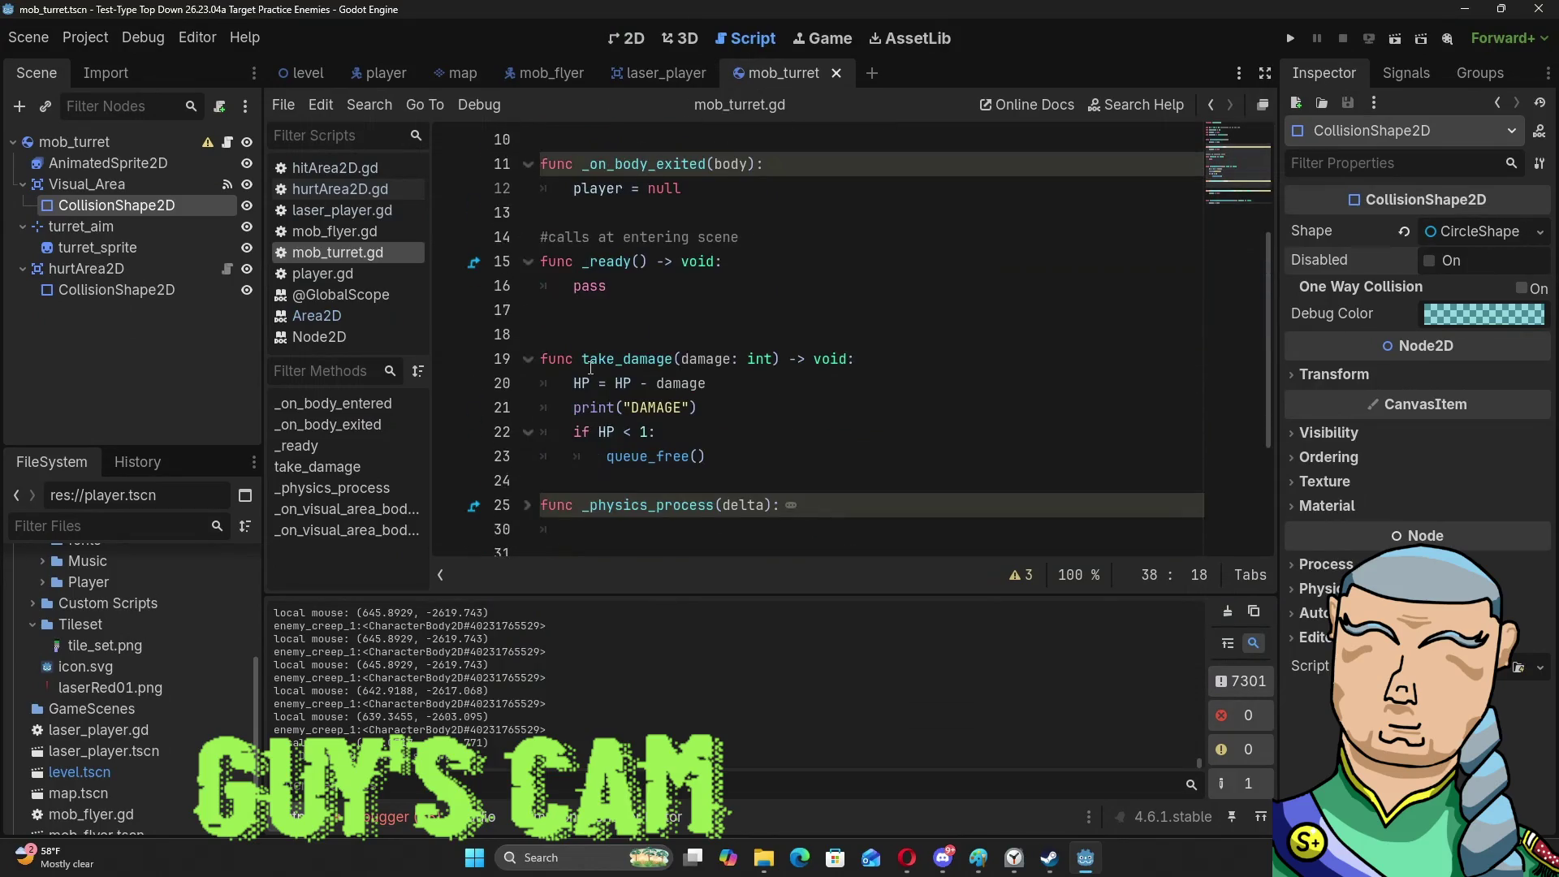
{"action": "scroll", "coordinate": [590, 368], "scroll_direction": "down", "scroll_amount": 3}
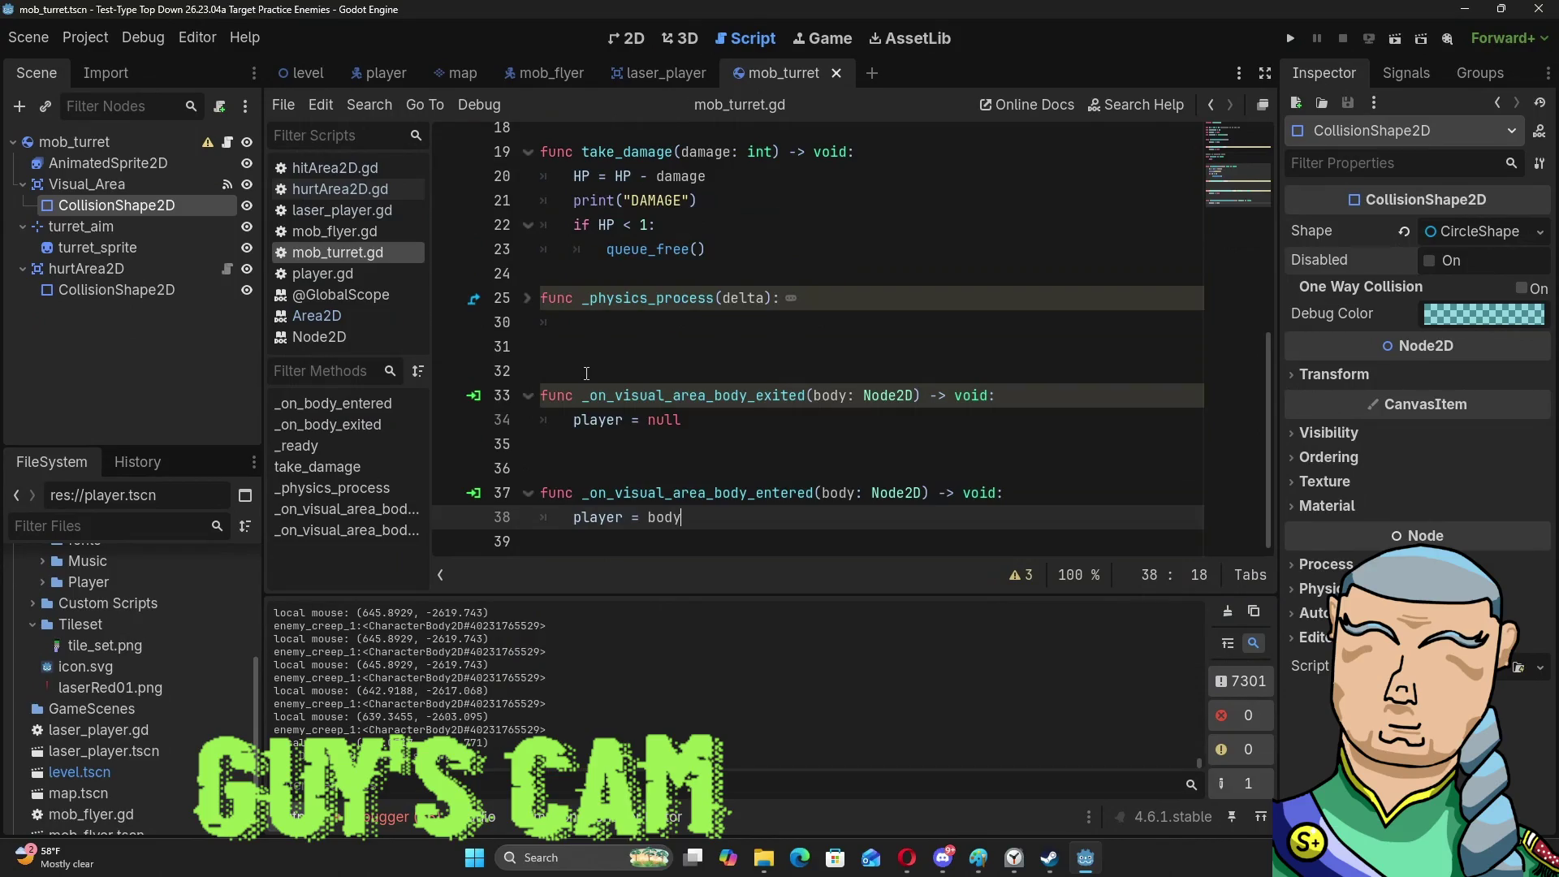
Scroll through mob_turret.gd and unfold the _physics_process function on line 25.
{"action": "scroll", "coordinate": [588, 372], "scroll_direction": "up", "scroll_amount": 3}
{"action": "scroll", "coordinate": [587, 373], "scroll_direction": "up", "scroll_amount": 3}
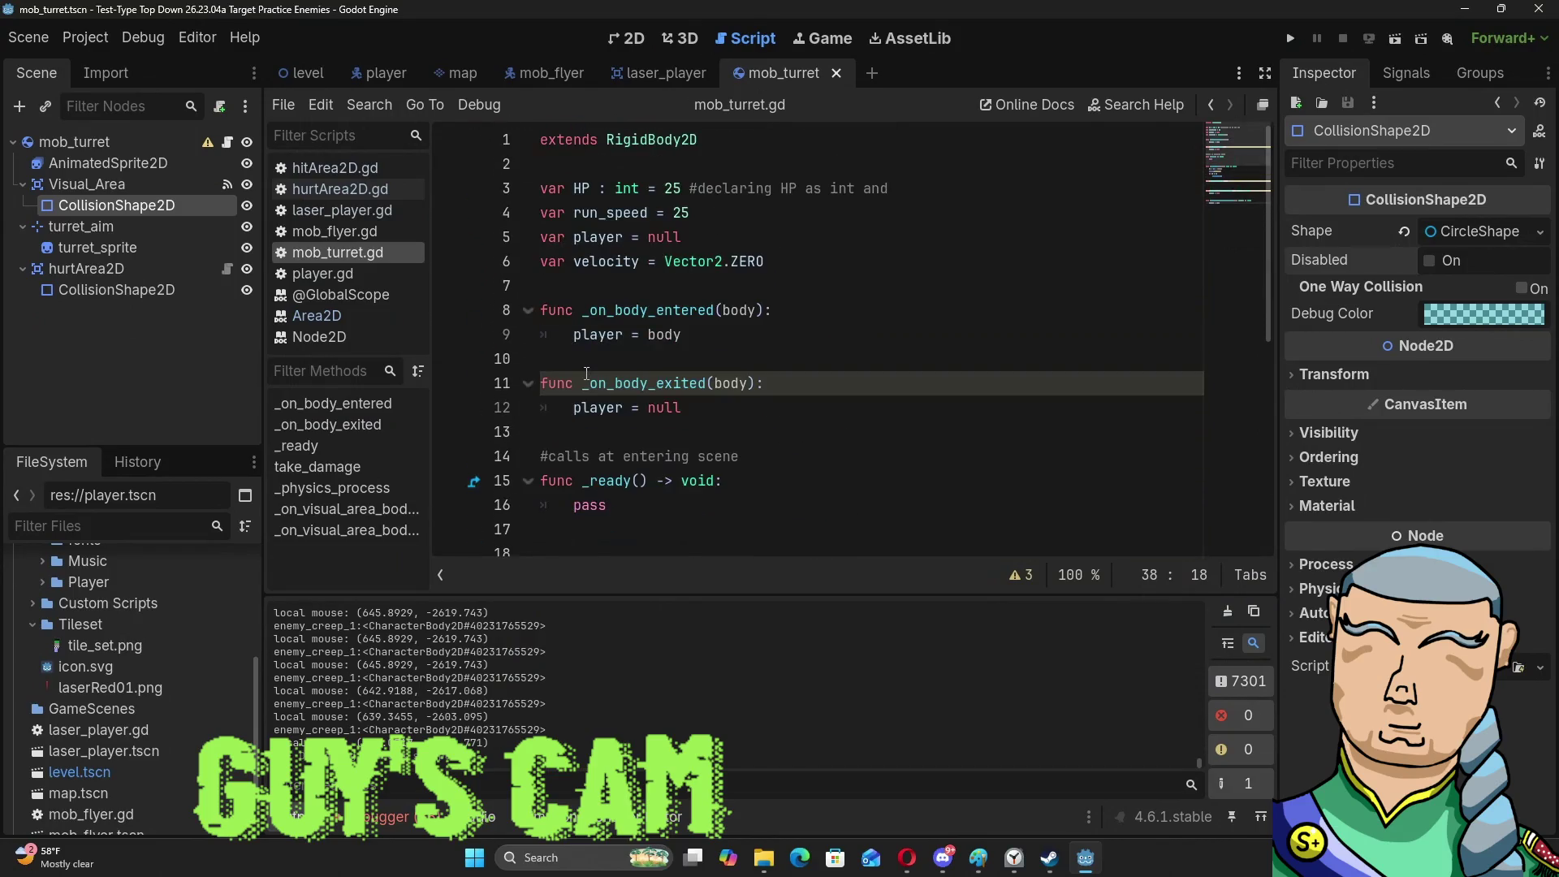
{"action": "scroll", "coordinate": [587, 374], "scroll_direction": "down", "scroll_amount": 2}
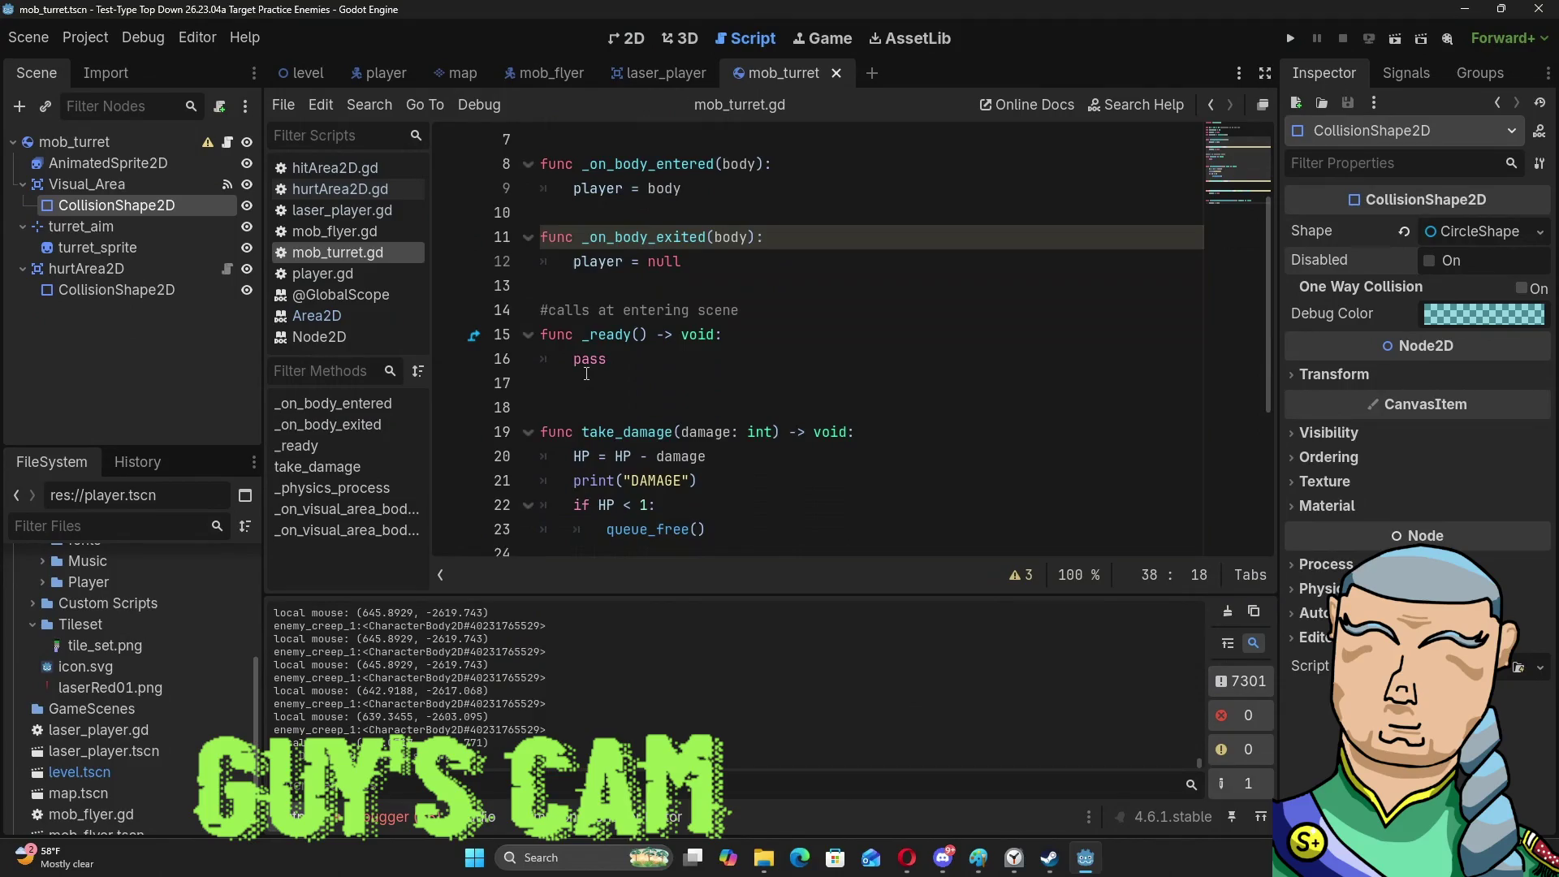
{"action": "scroll", "coordinate": [587, 373], "scroll_direction": "down", "scroll_amount": 4}
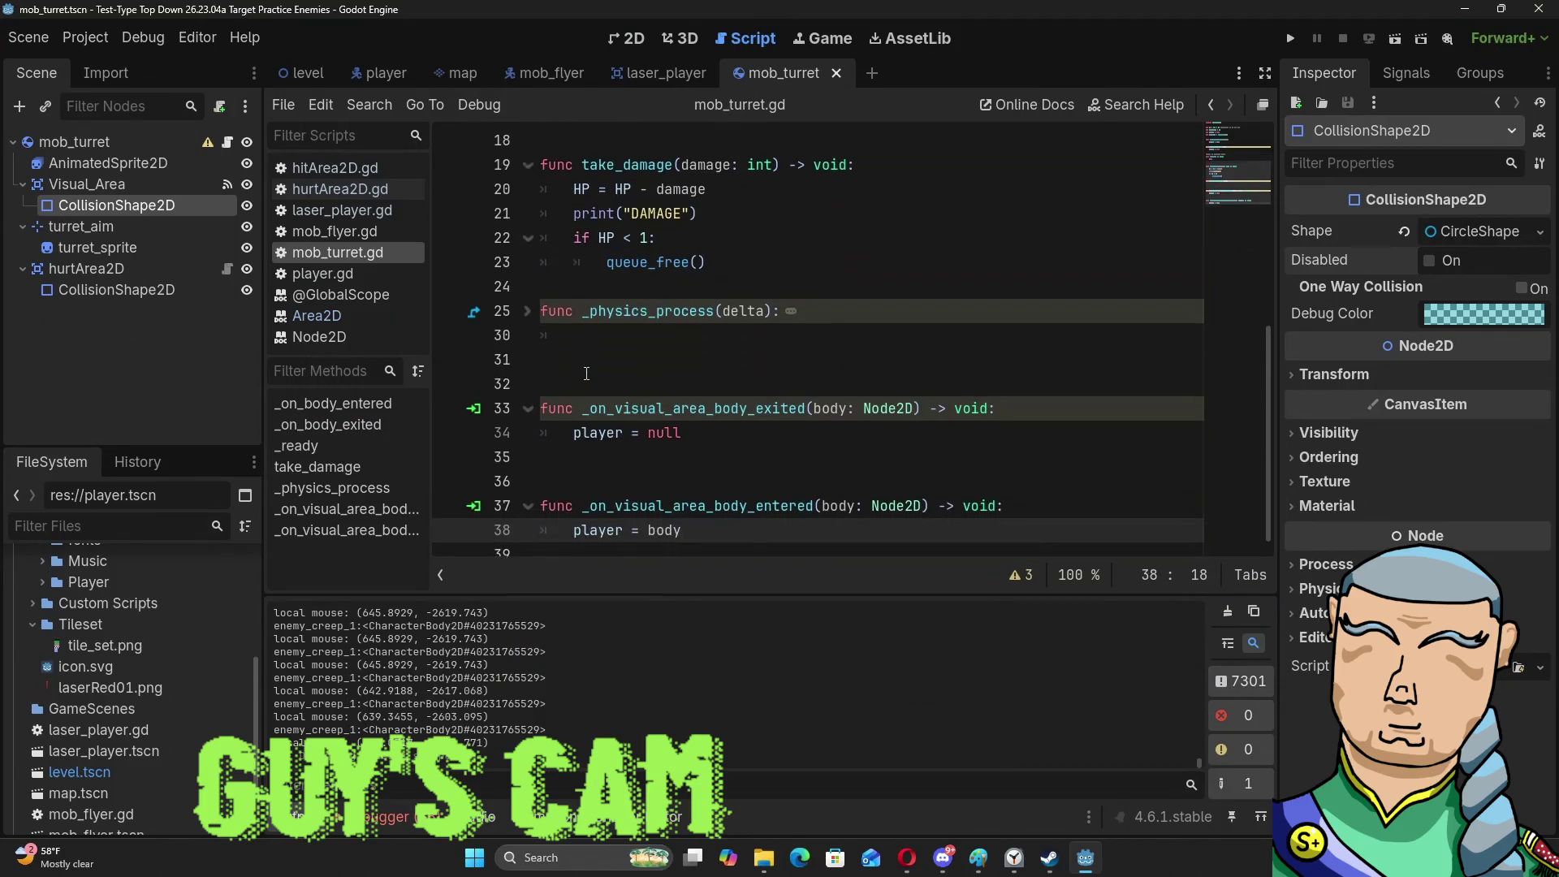
{"action": "scroll", "coordinate": [586, 373], "scroll_direction": "up", "scroll_amount": 4}
{"action": "scroll", "coordinate": [586, 373], "scroll_direction": "down", "scroll_amount": 3}
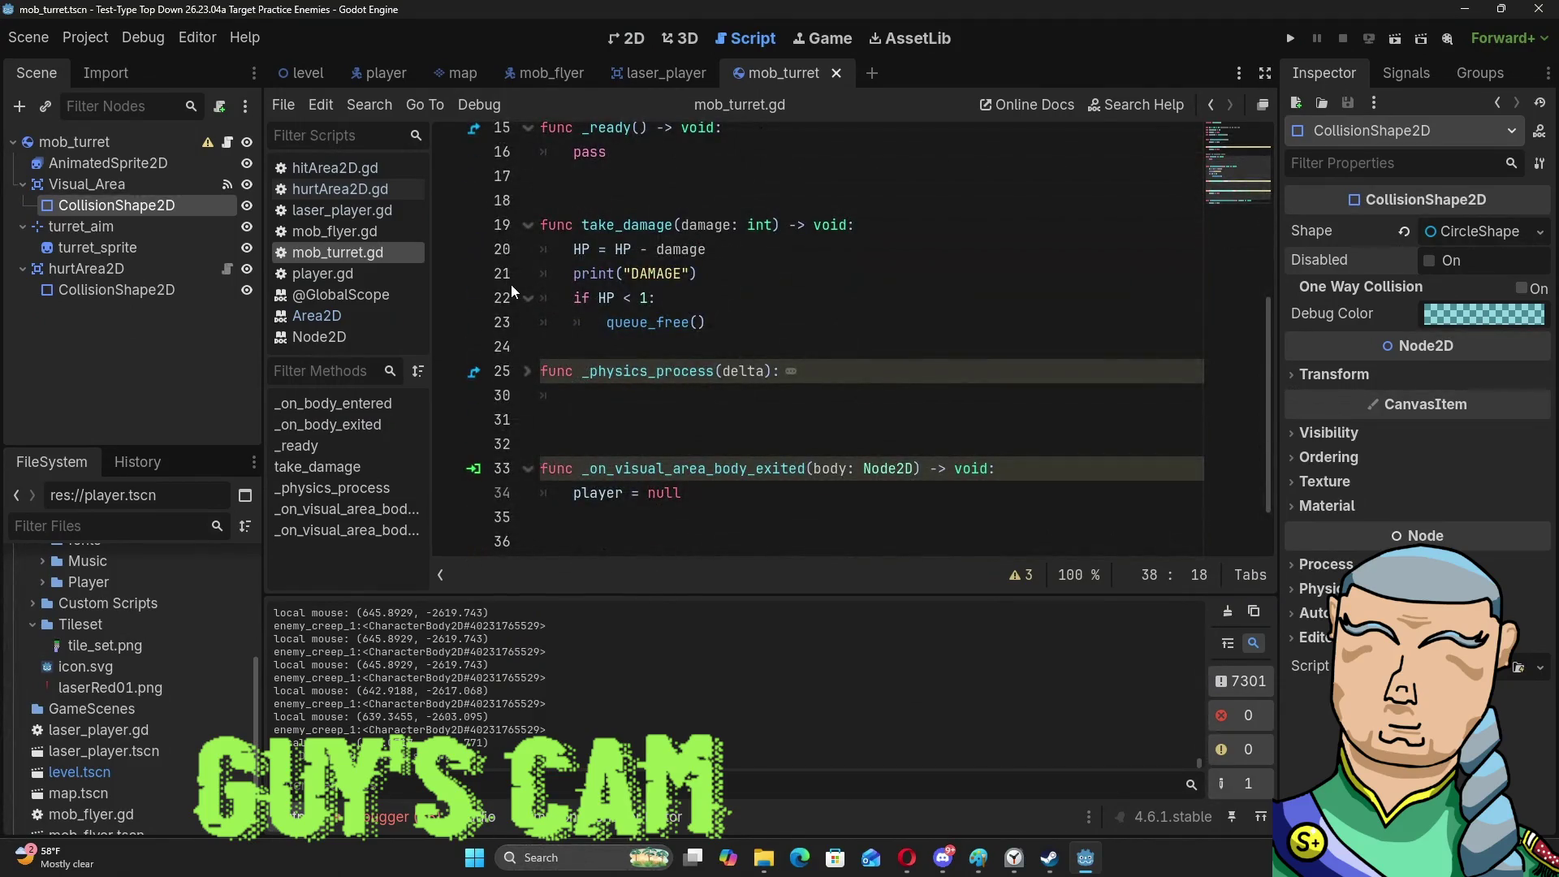
{"action": "scroll", "coordinate": [512, 293], "scroll_direction": "up", "scroll_amount": 2}
{"action": "scroll", "coordinate": [512, 292], "scroll_direction": "down", "scroll_amount": 1}
{"action": "left_click", "coordinate": [528, 445]}
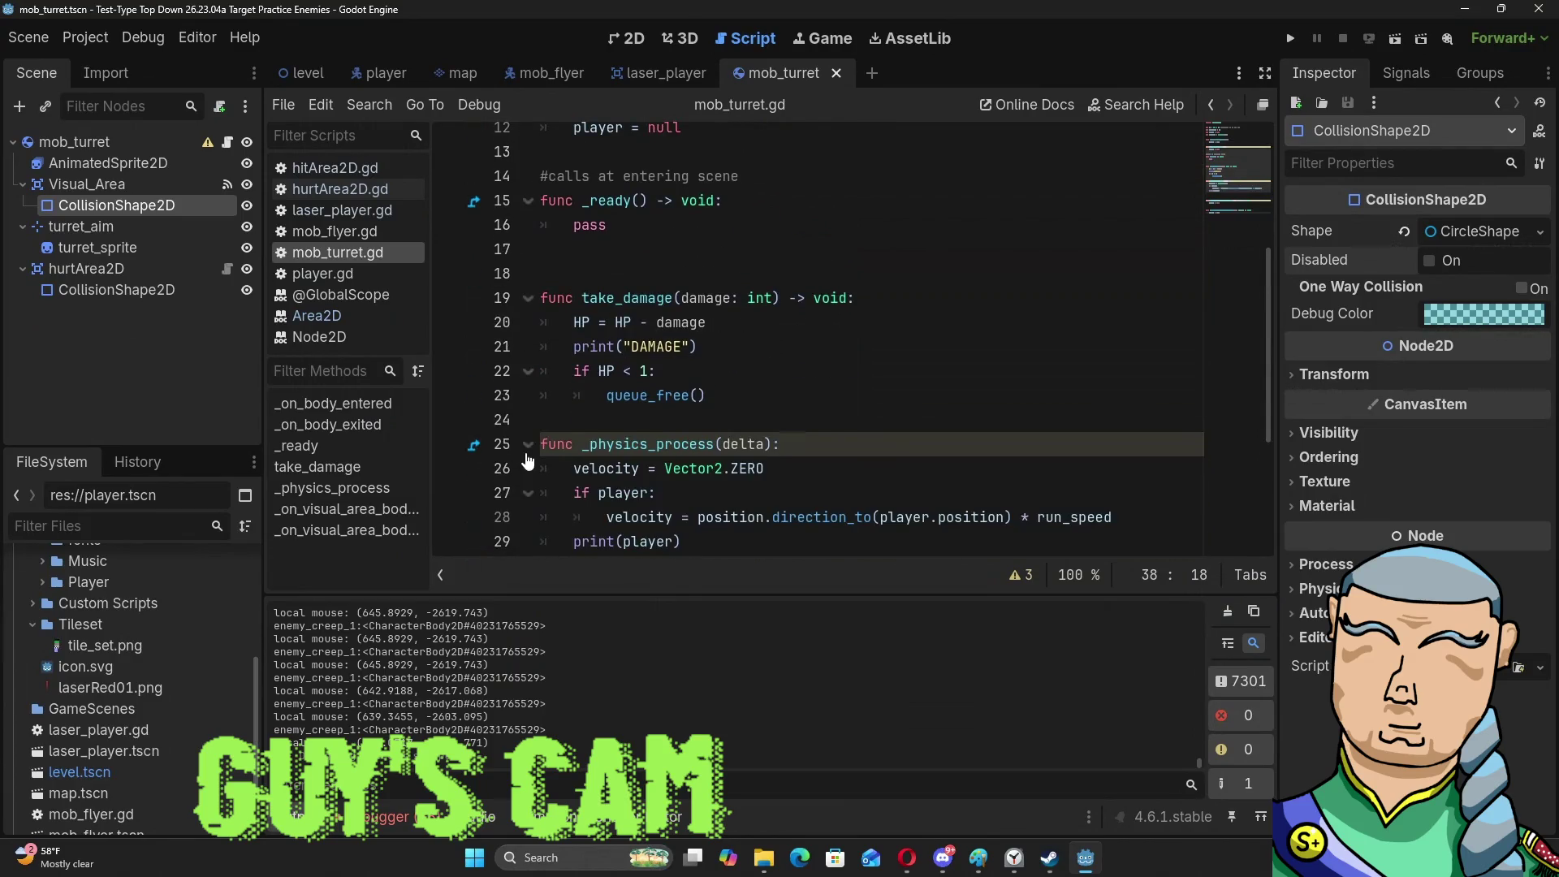
Review the player and velocity code in _physics_process, placing the caret after player on line 27.
{"action": "scroll", "coordinate": [568, 389], "scroll_direction": "down", "scroll_amount": 3}
{"action": "mouse_move", "coordinate": [656, 322]}
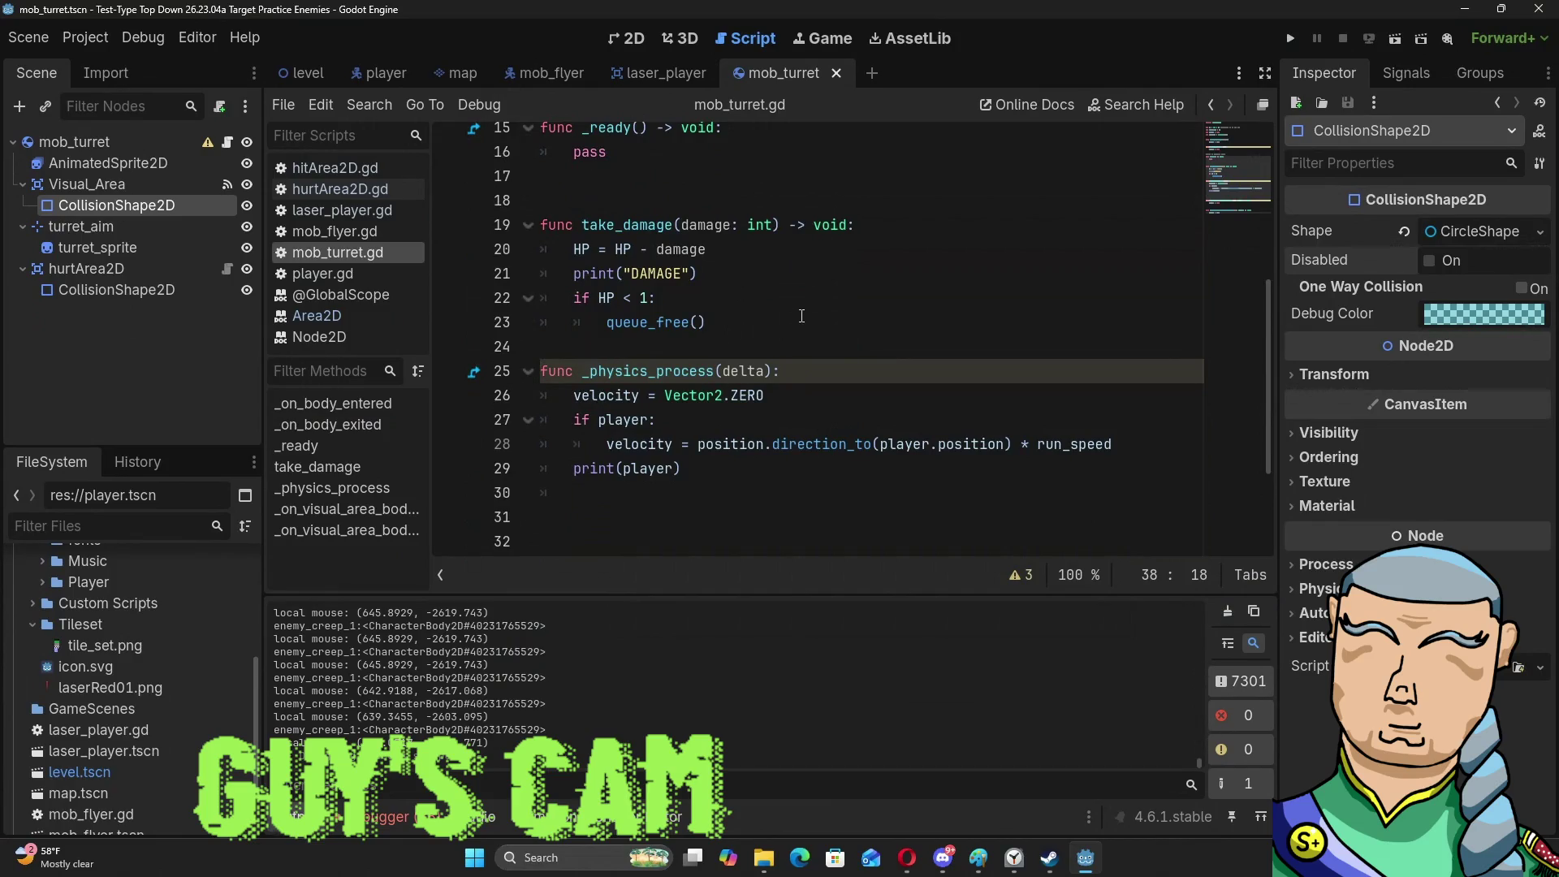
{"action": "scroll", "coordinate": [802, 315], "scroll_direction": "up", "scroll_amount": 5}
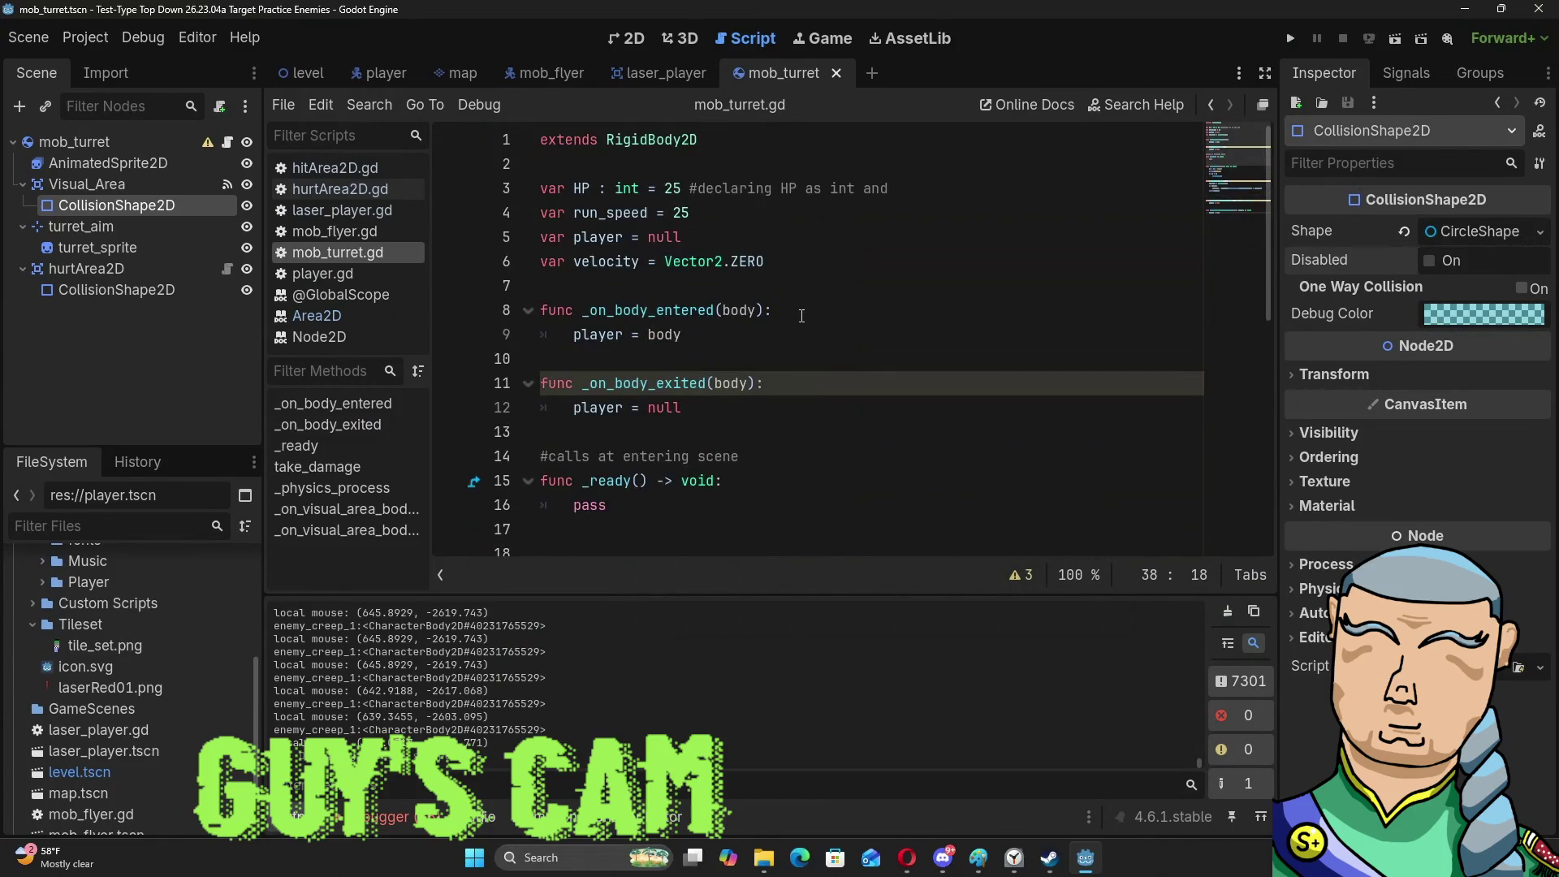
{"action": "scroll", "coordinate": [802, 315], "scroll_direction": "down", "scroll_amount": 7}
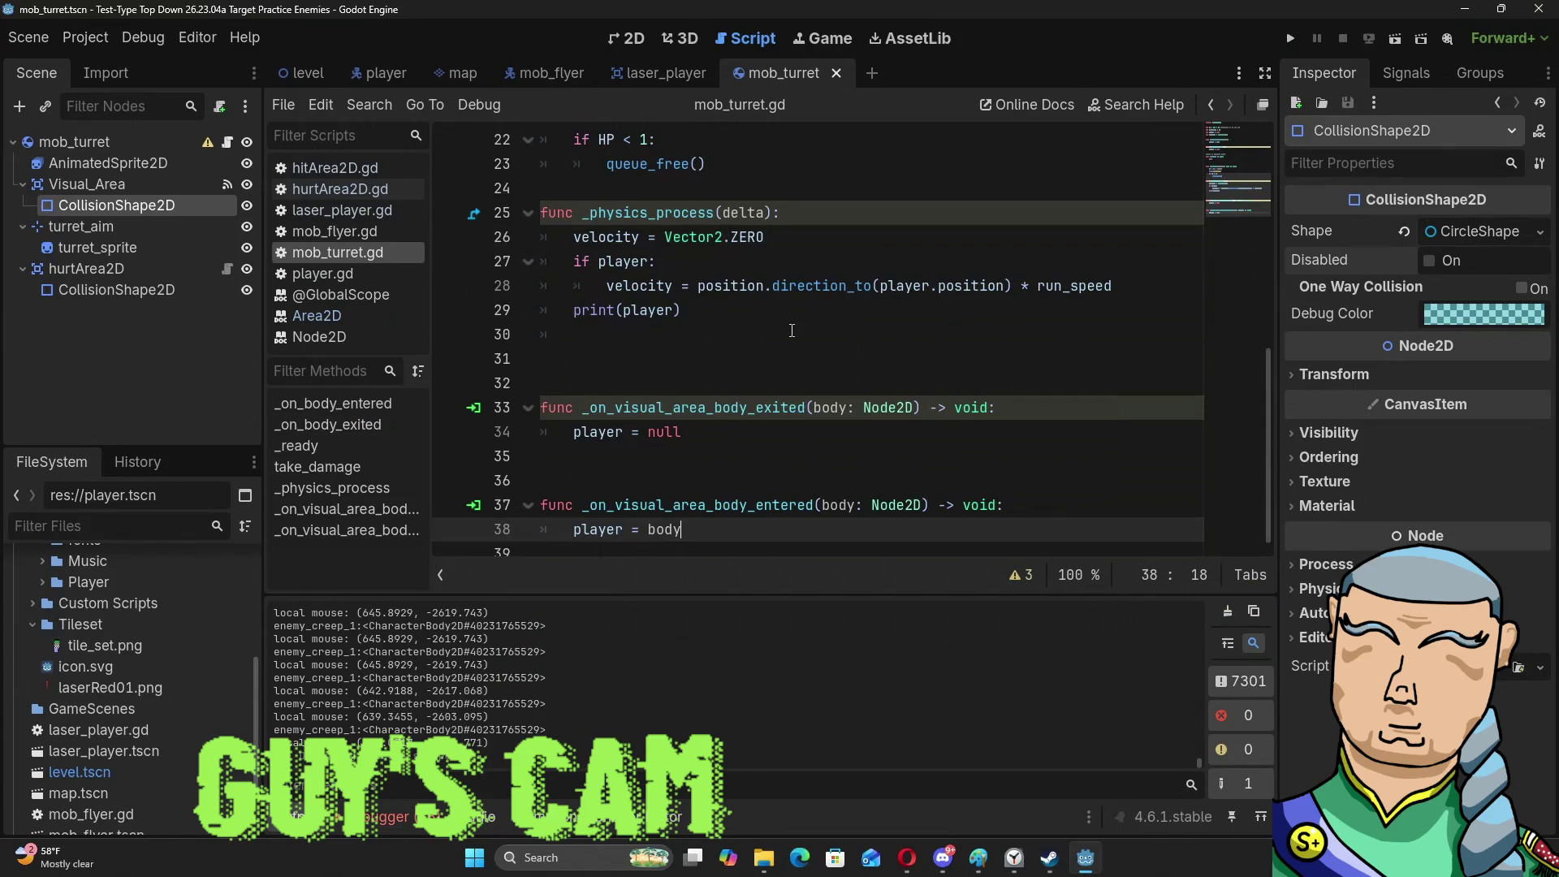
{"action": "mouse_move", "coordinate": [652, 262]}
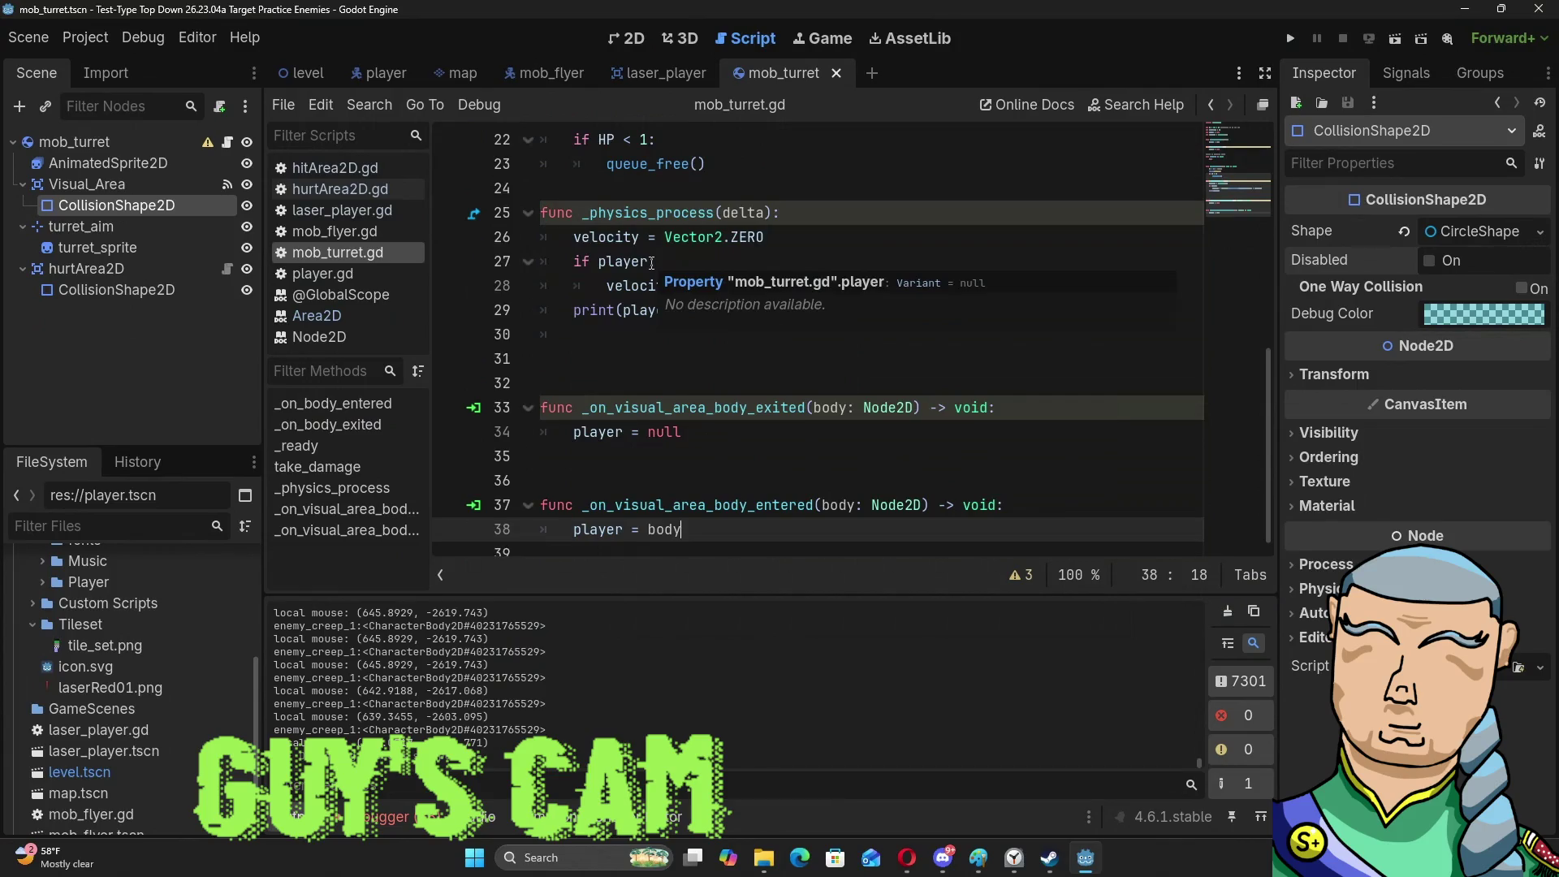
{"action": "left_click", "coordinate": [652, 262]}
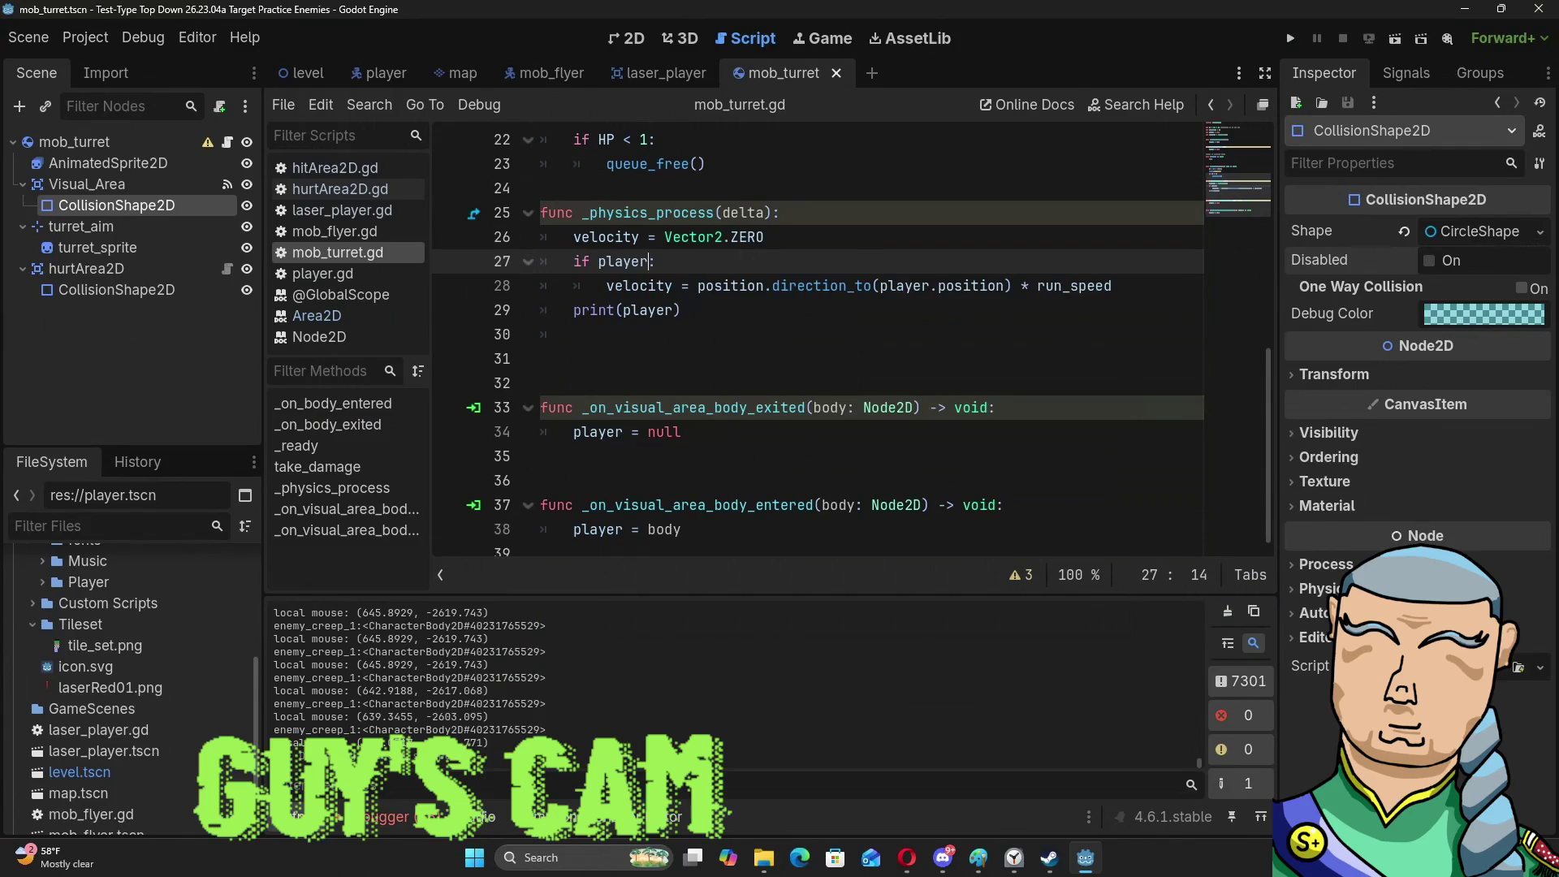
Show the node's Signals list in the right dock, then switch to the web browser.
{"action": "scroll", "coordinate": [1193, 514], "scroll_direction": "down", "scroll_amount": 1}
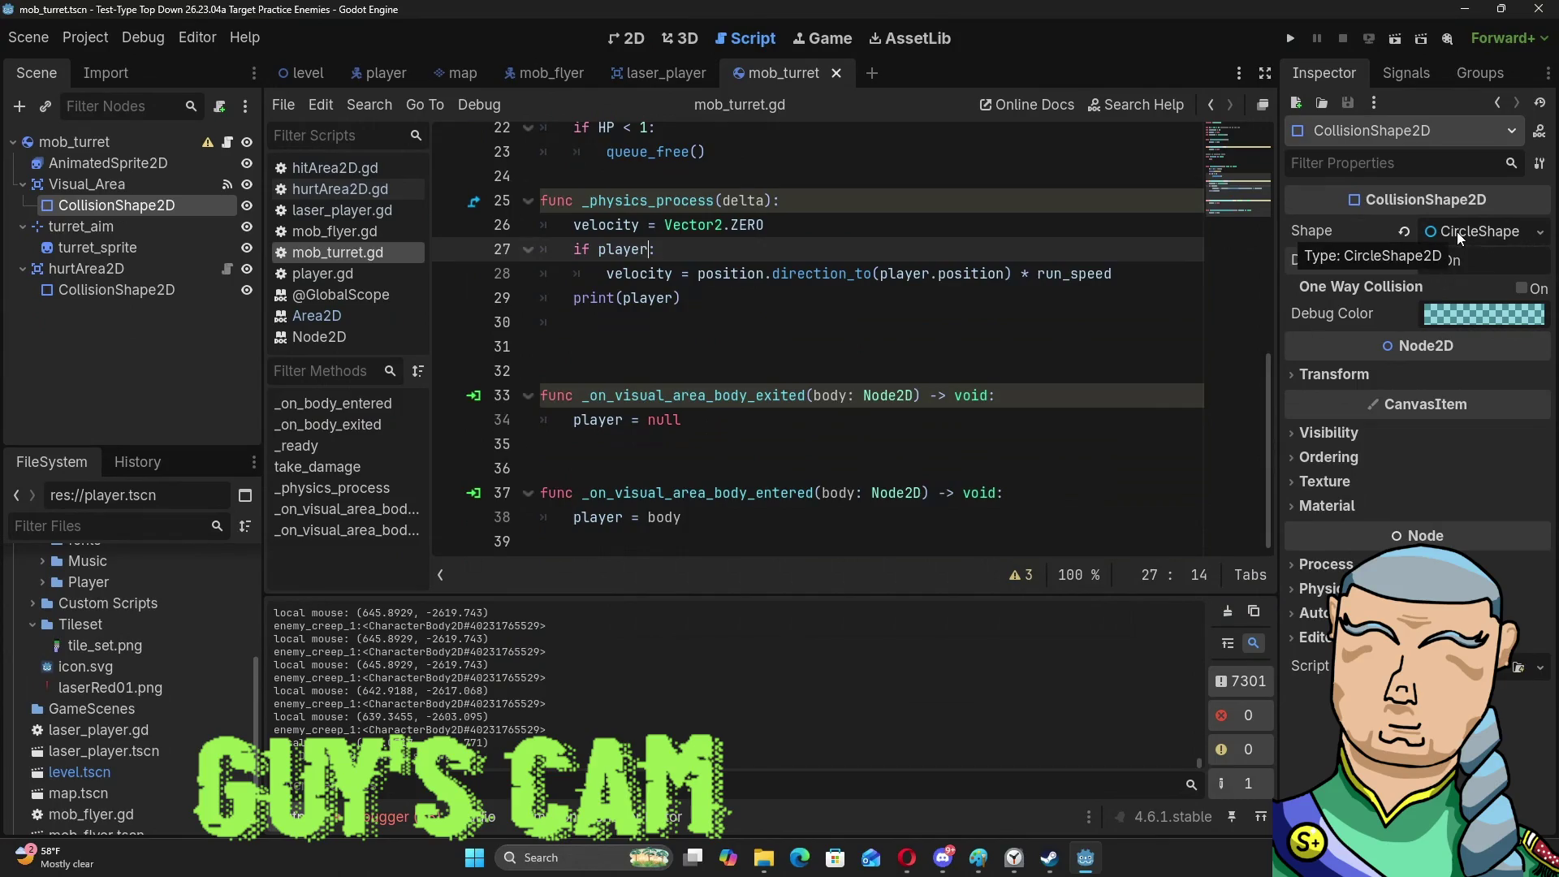
{"action": "left_click", "coordinate": [1414, 70]}
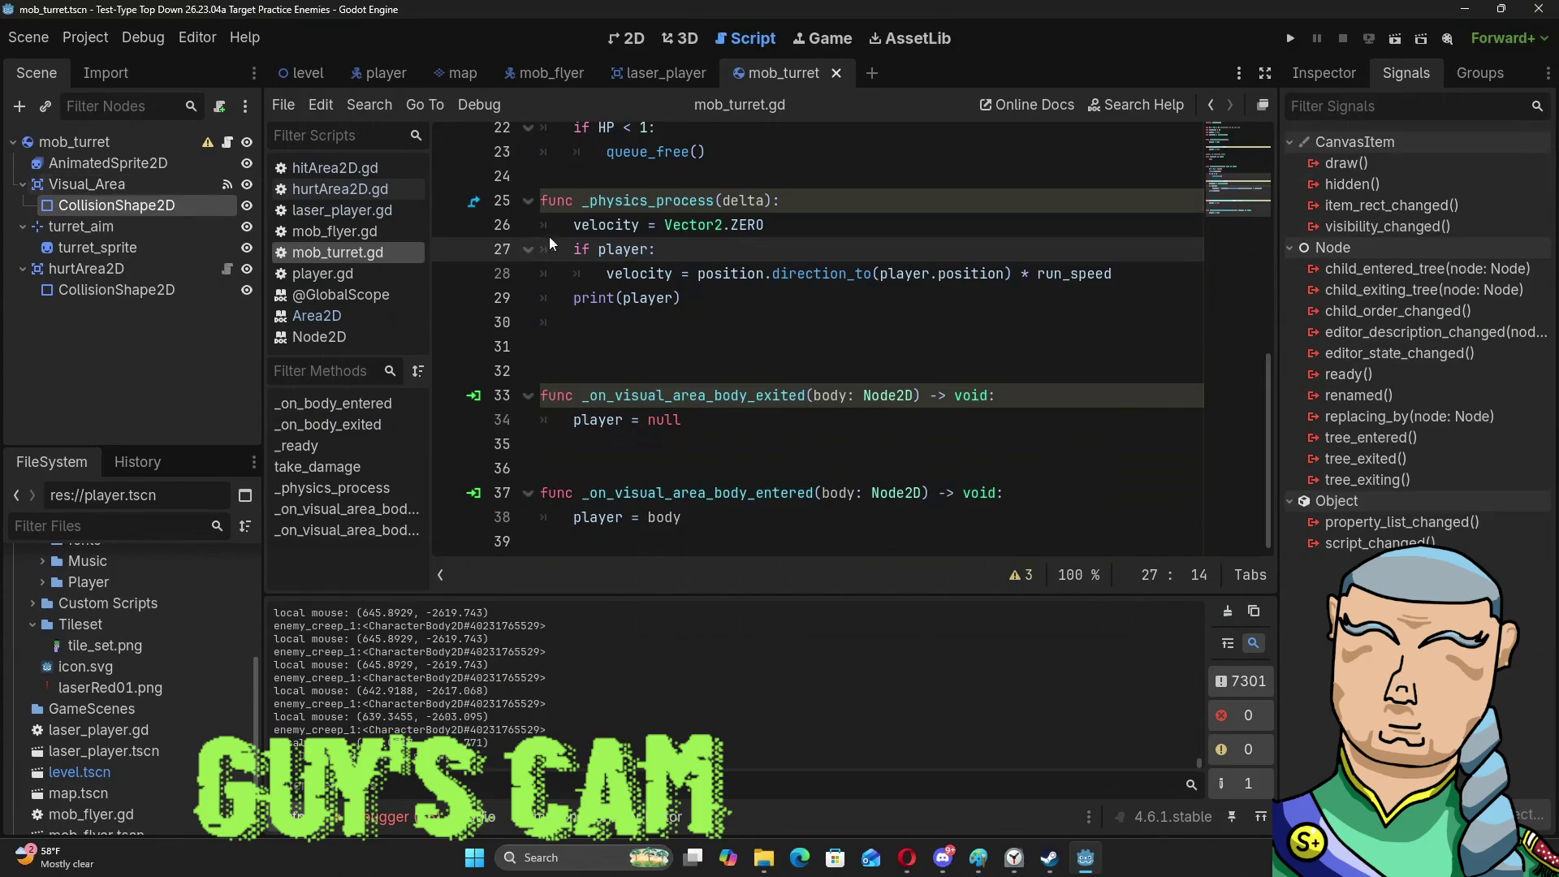
{"action": "key", "text": "alt+Tab"}
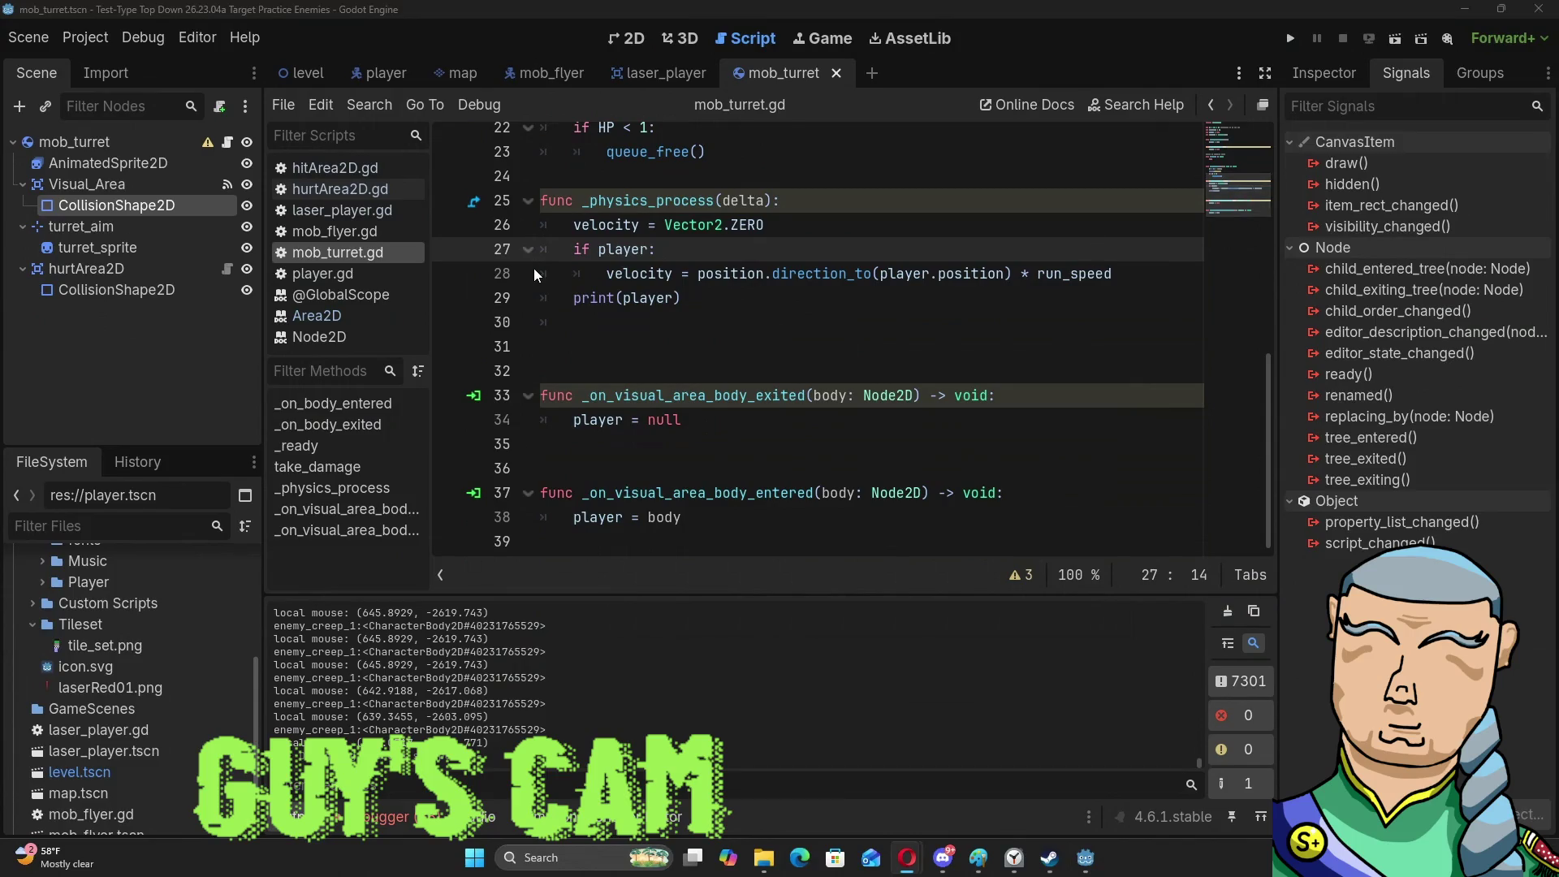
{"action": "mouse_move", "coordinate": [575, 221]}
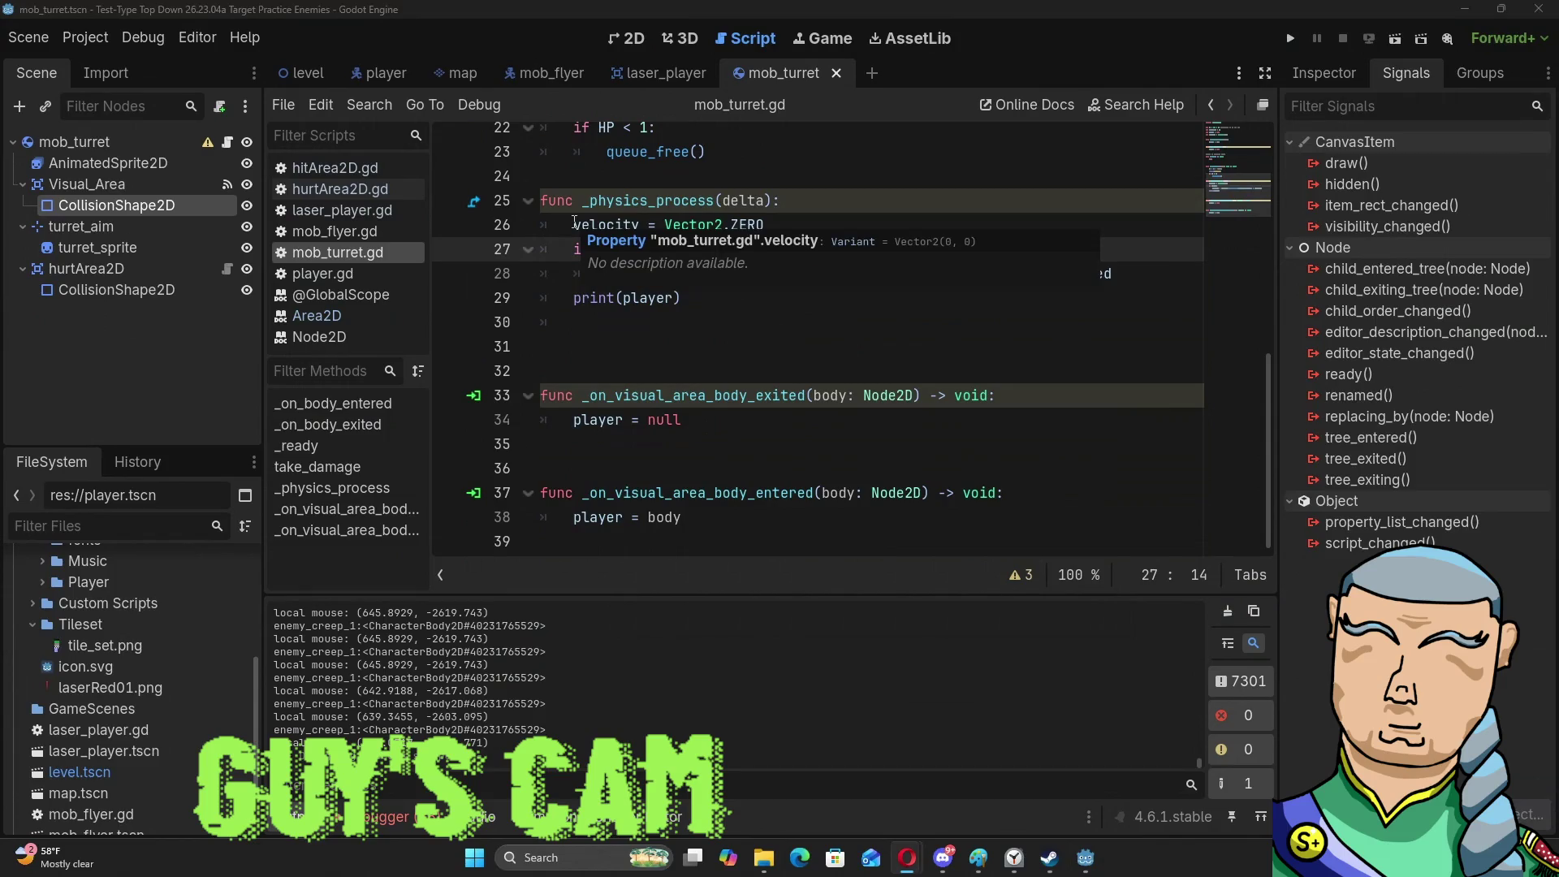
Run the project with F5 to test the turret enemy from mob_turret.gd.
{"action": "left_click", "coordinate": [651, 276]}
{"action": "key", "text": "F5"}
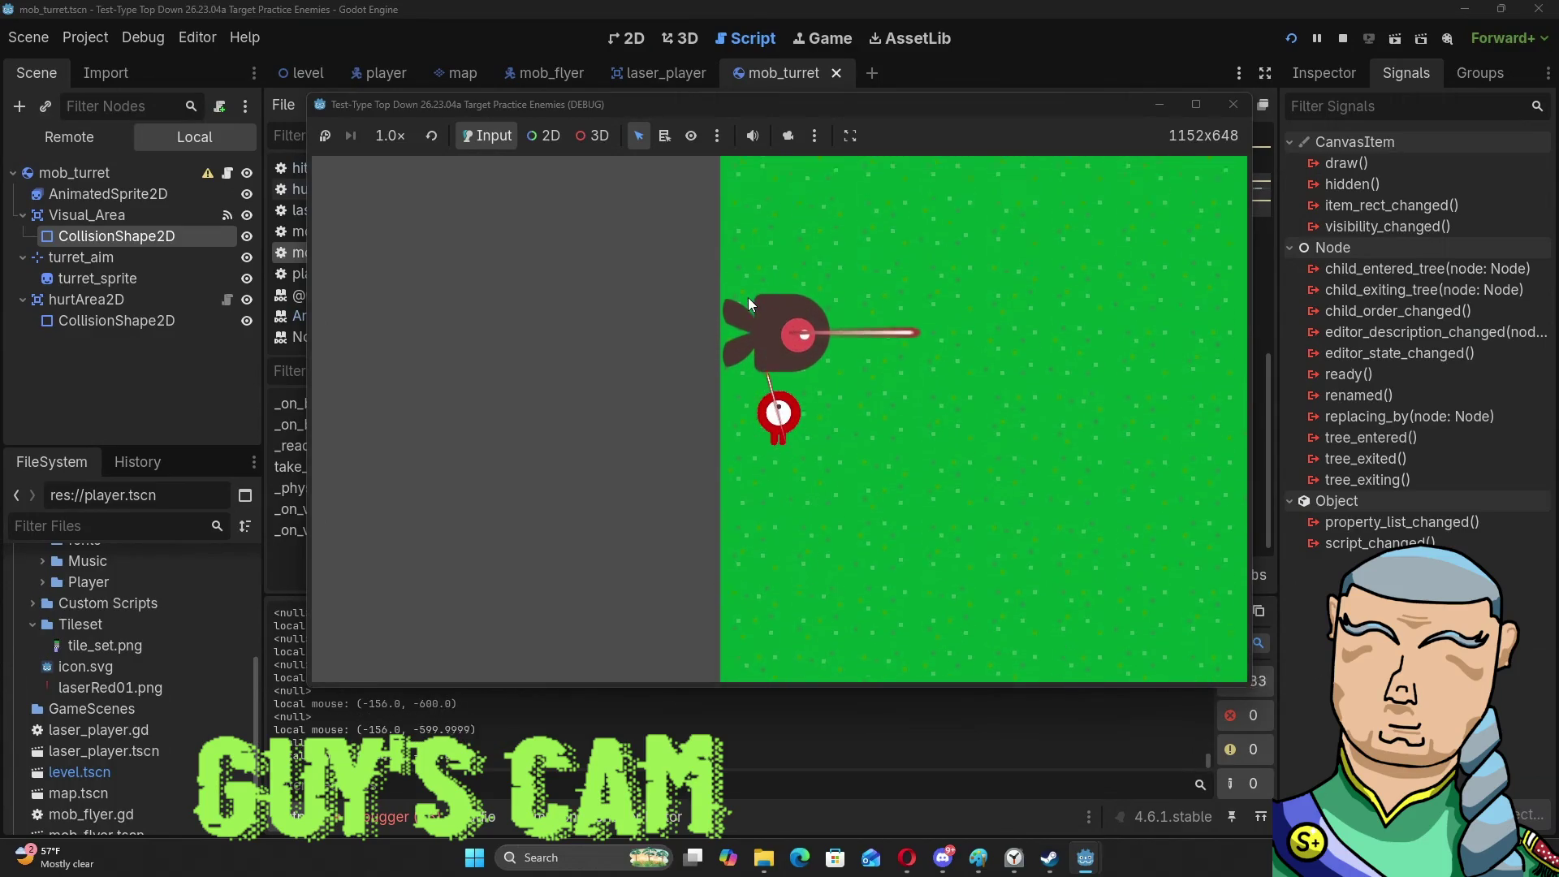
Steer the player ship with WASD, laser the turret until destroyed, then close the game.
{"action": "key", "text": "w"}
{"action": "key", "text": "d"}
{"action": "key", "text": "s"}
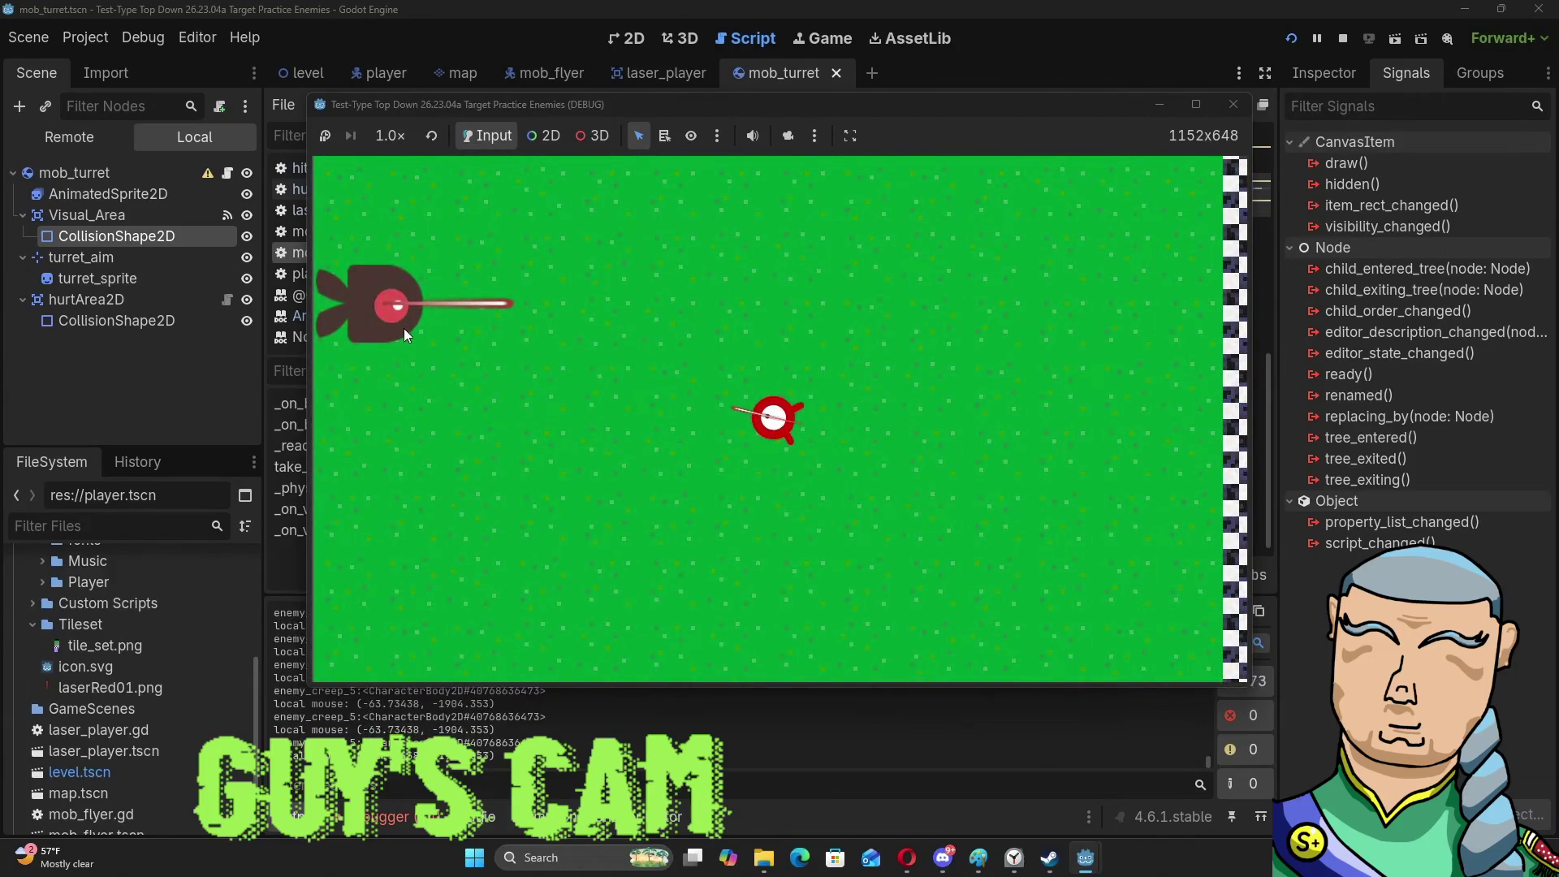
{"action": "left_click", "coordinate": [427, 308]}
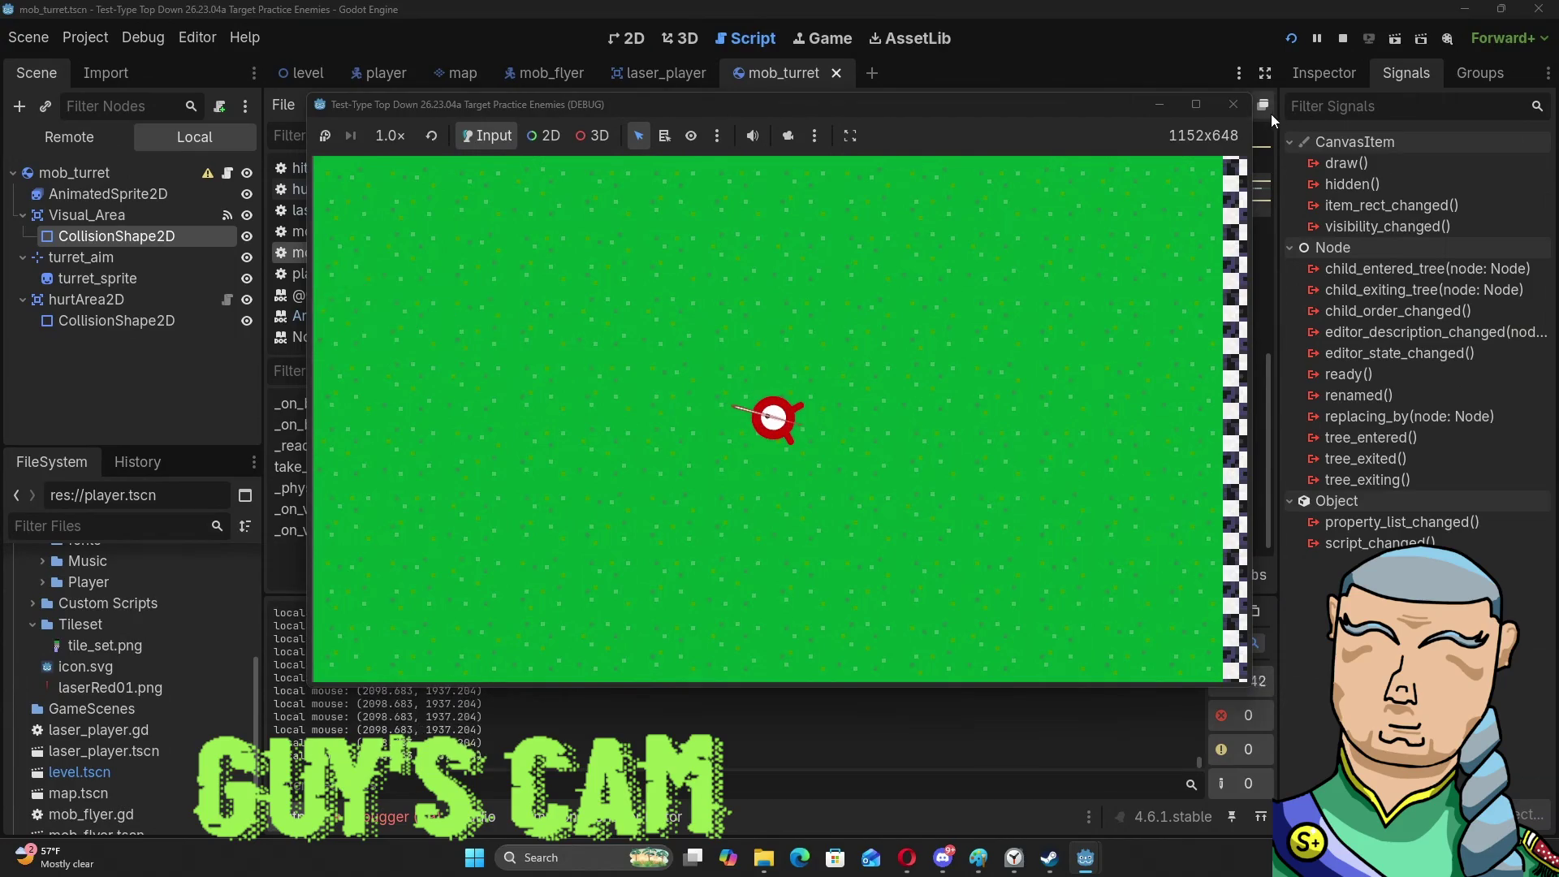
{"action": "left_click", "coordinate": [1343, 38]}
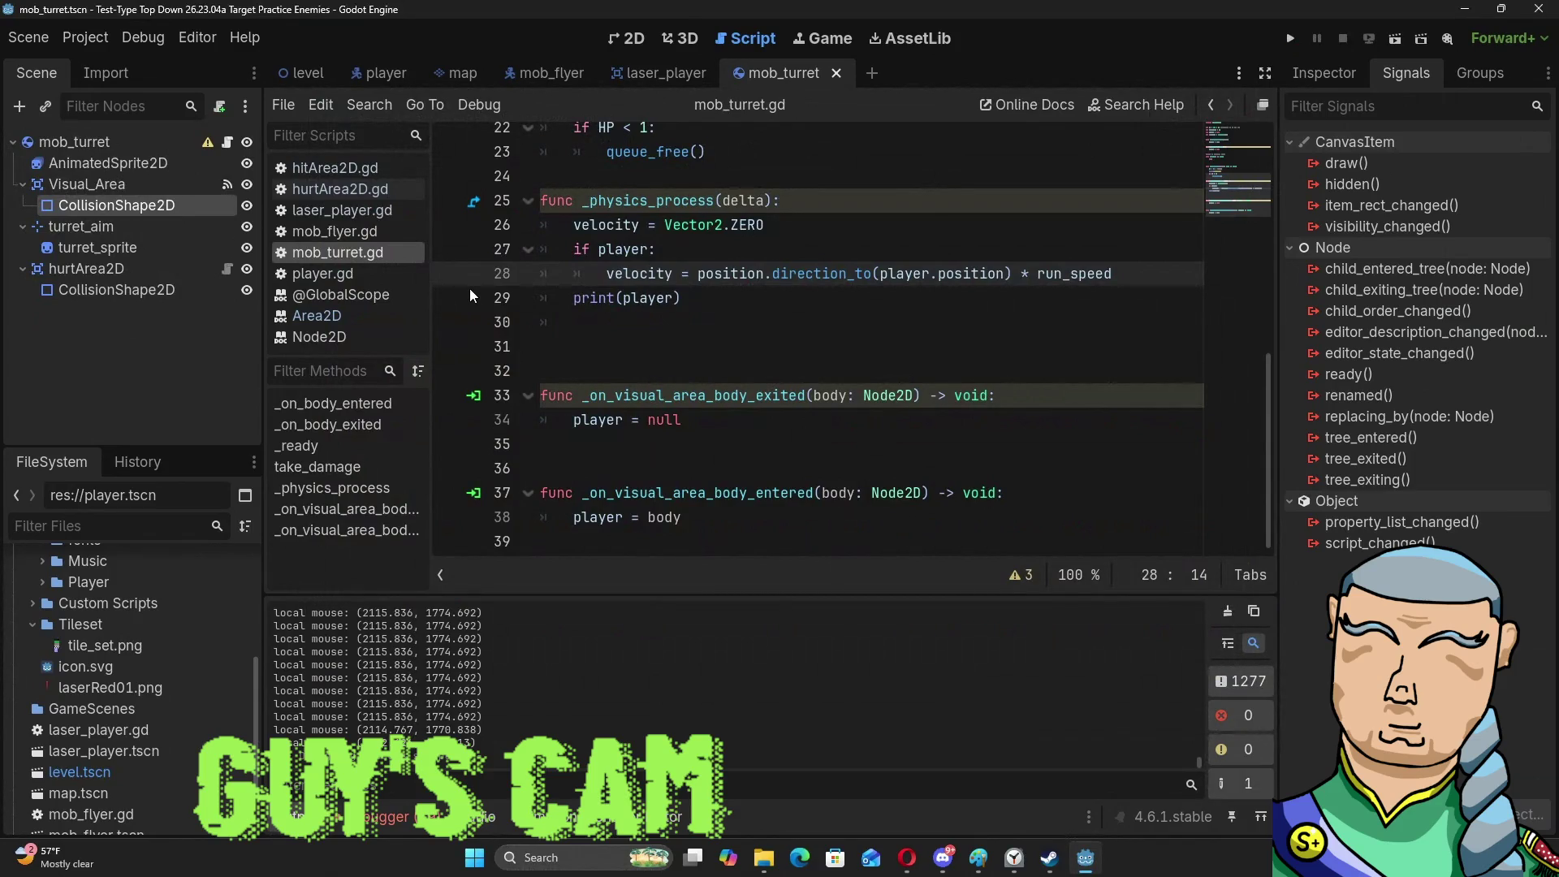
{"action": "key", "text": "alt+Tab"}
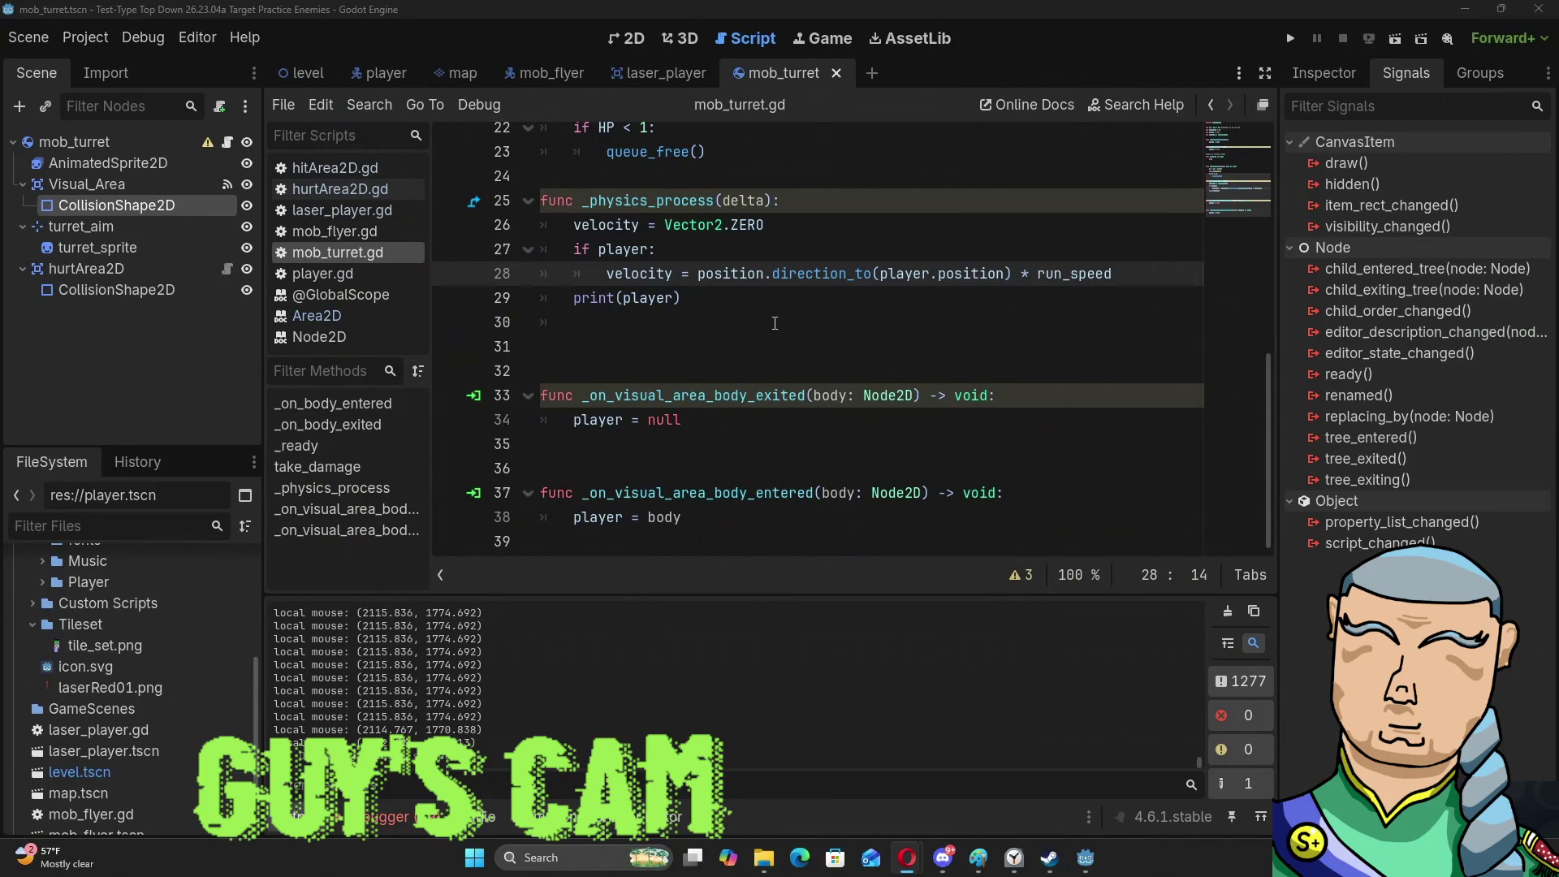
{"action": "mouse_move", "coordinate": [786, 281]}
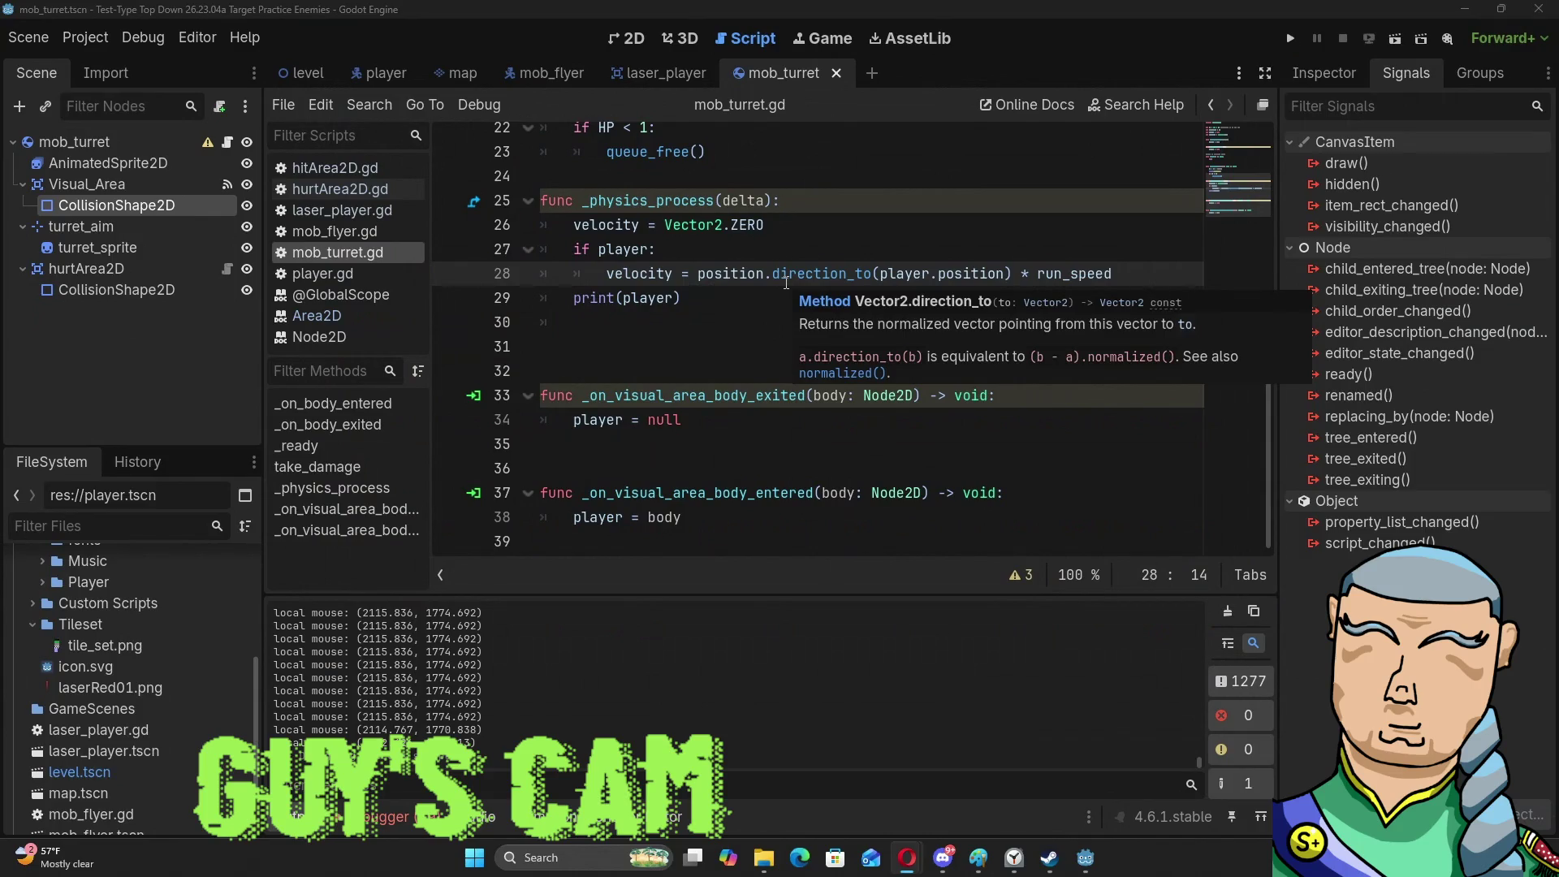
{"action": "left_click", "coordinate": [769, 294]}
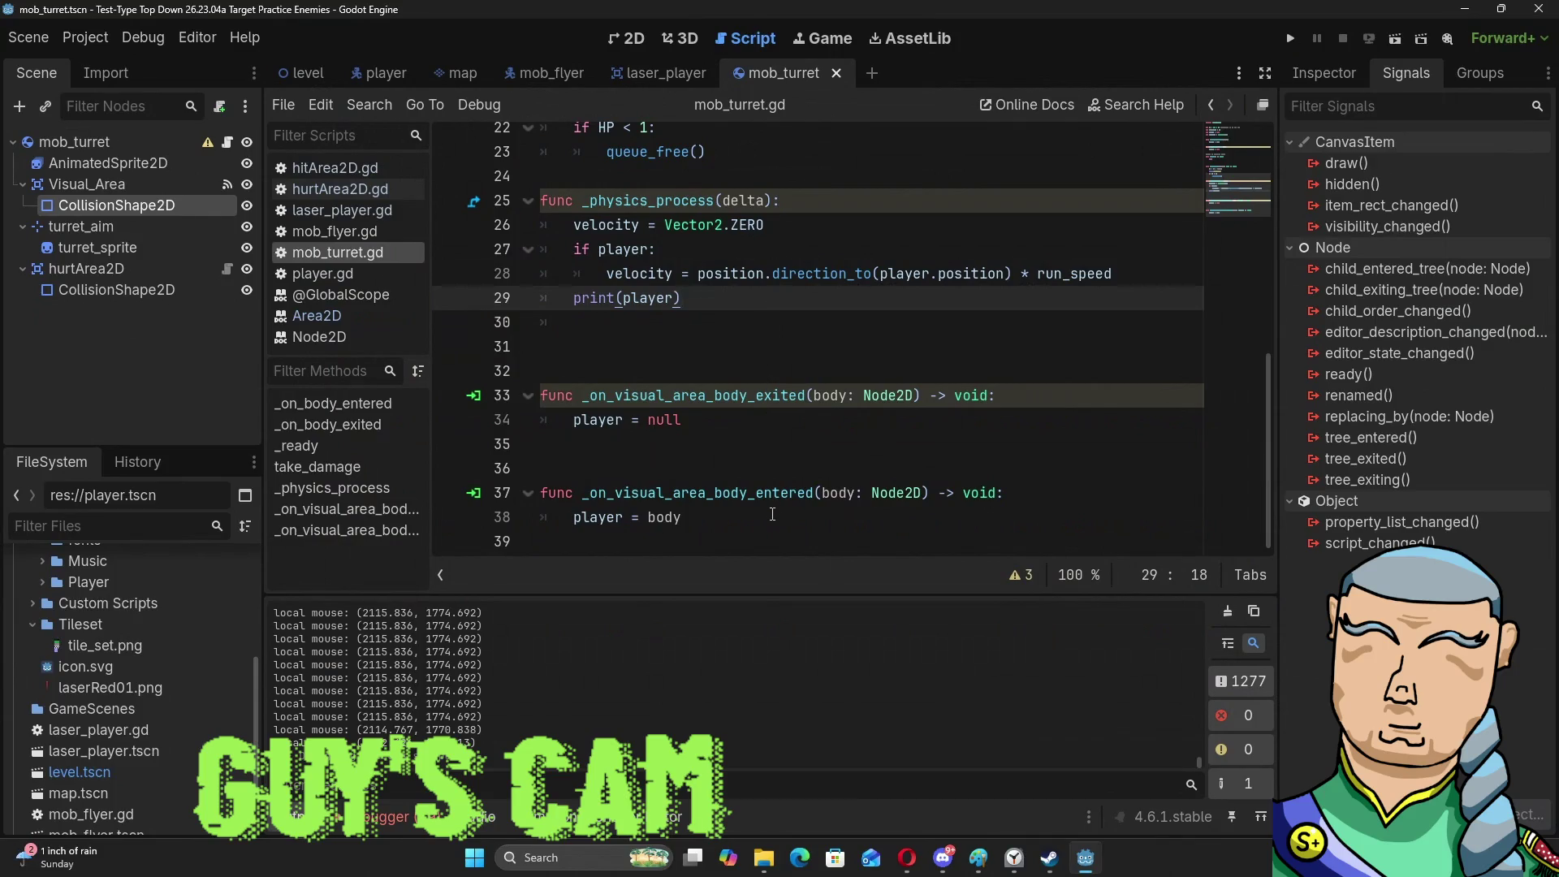
Delete the _on_body_entered and _on_body_exited functions at lines 8–12, then rerun the game.
{"action": "scroll", "coordinate": [772, 513], "scroll_direction": "up", "scroll_amount": 3}
{"action": "scroll", "coordinate": [659, 399], "scroll_direction": "up", "scroll_amount": 2}
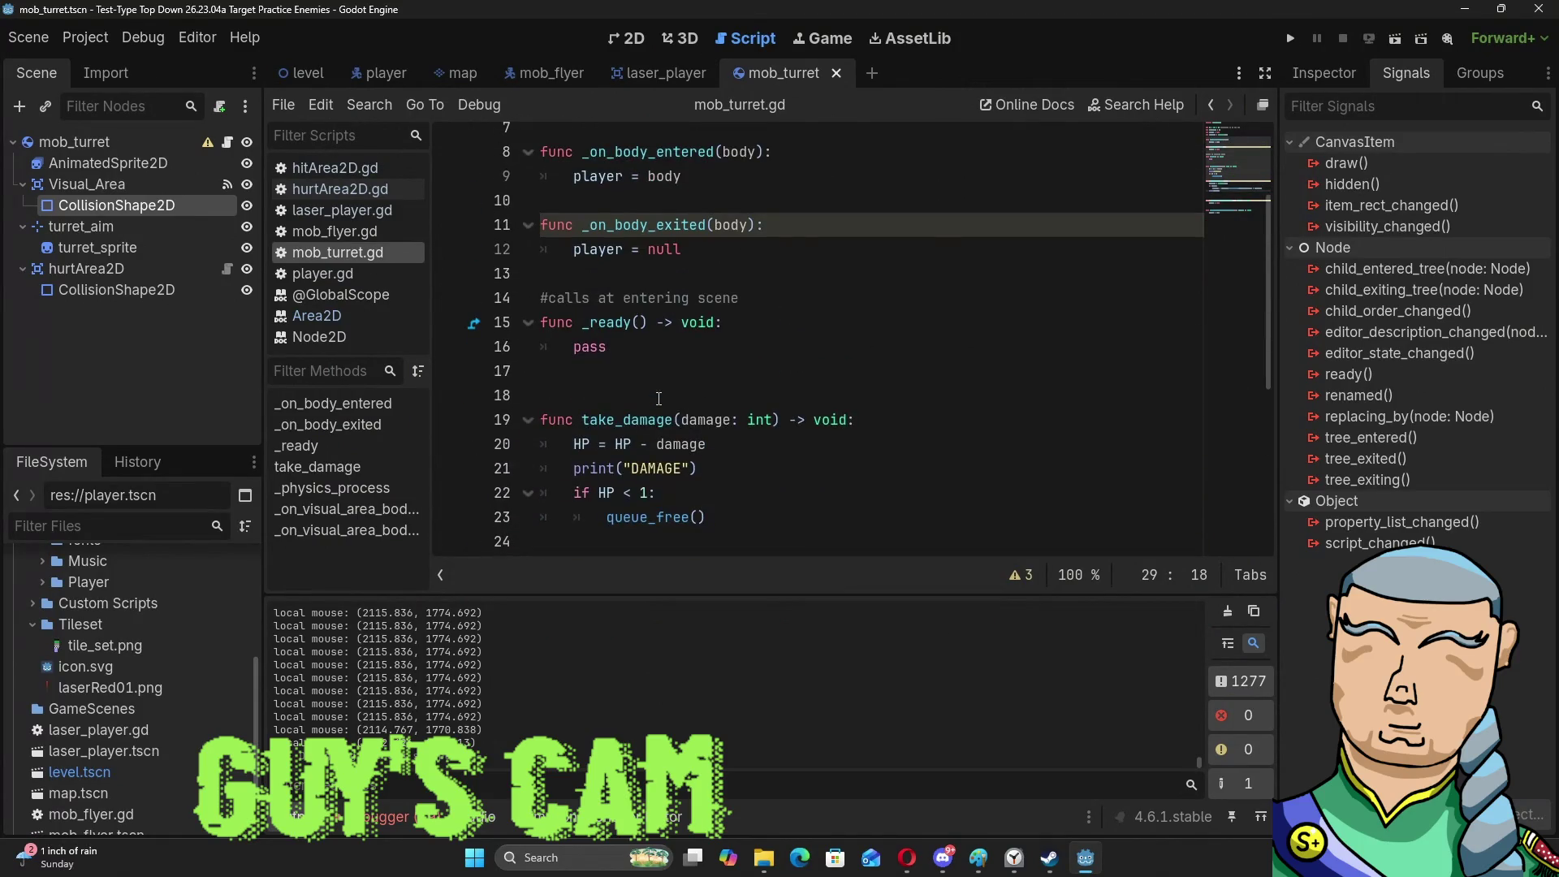
{"action": "scroll", "coordinate": [658, 399], "scroll_direction": "up", "scroll_amount": 2}
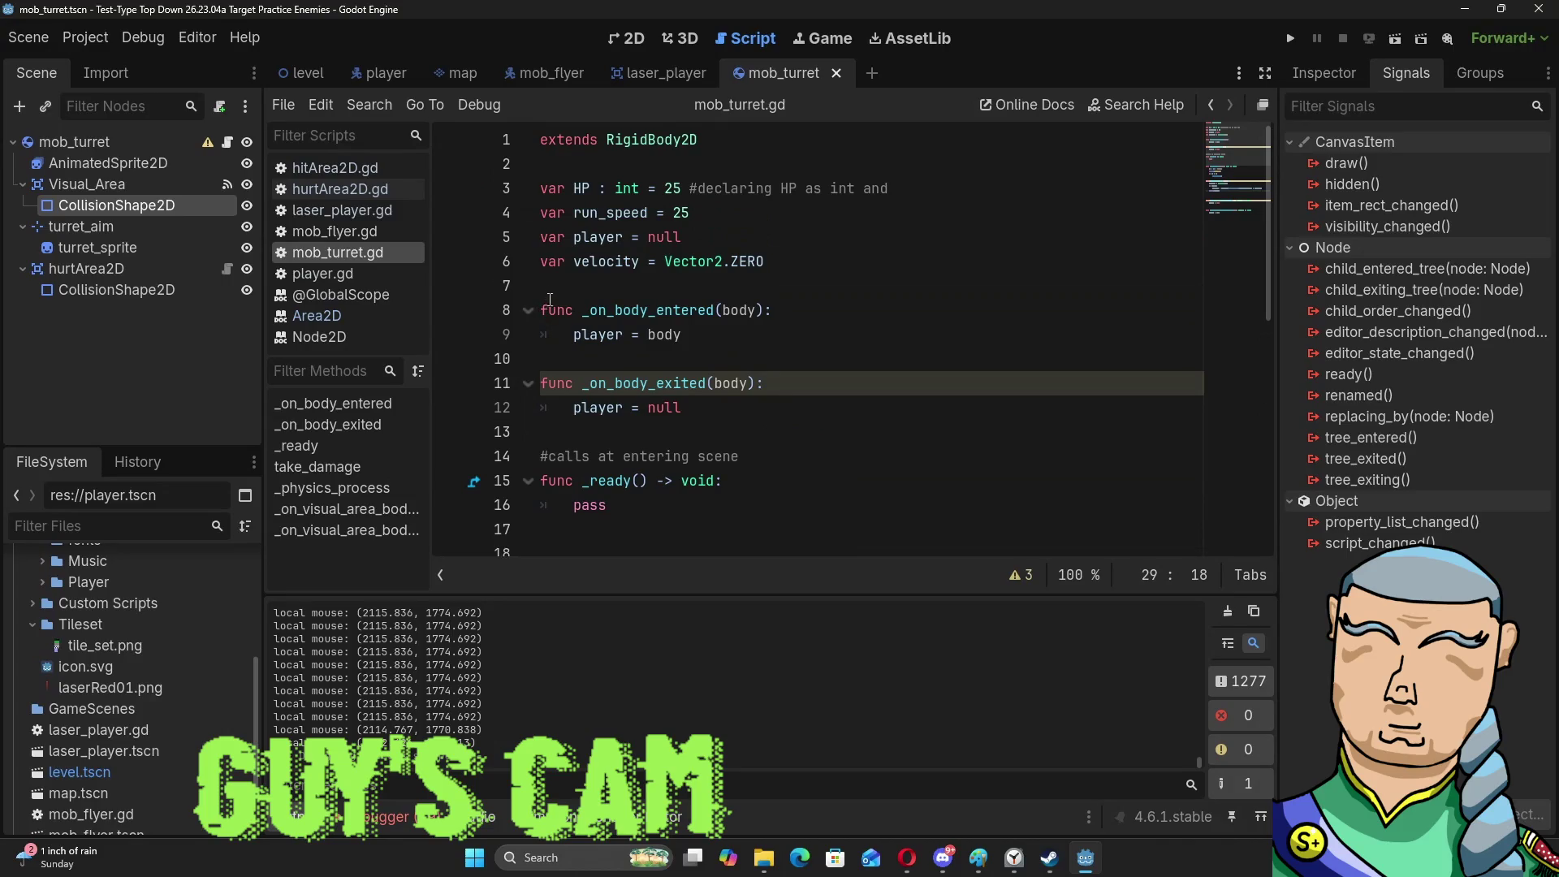
{"action": "scroll", "coordinate": [646, 302], "scroll_direction": "down", "scroll_amount": 1}
{"action": "scroll", "coordinate": [709, 327], "scroll_direction": "down", "scroll_amount": 6}
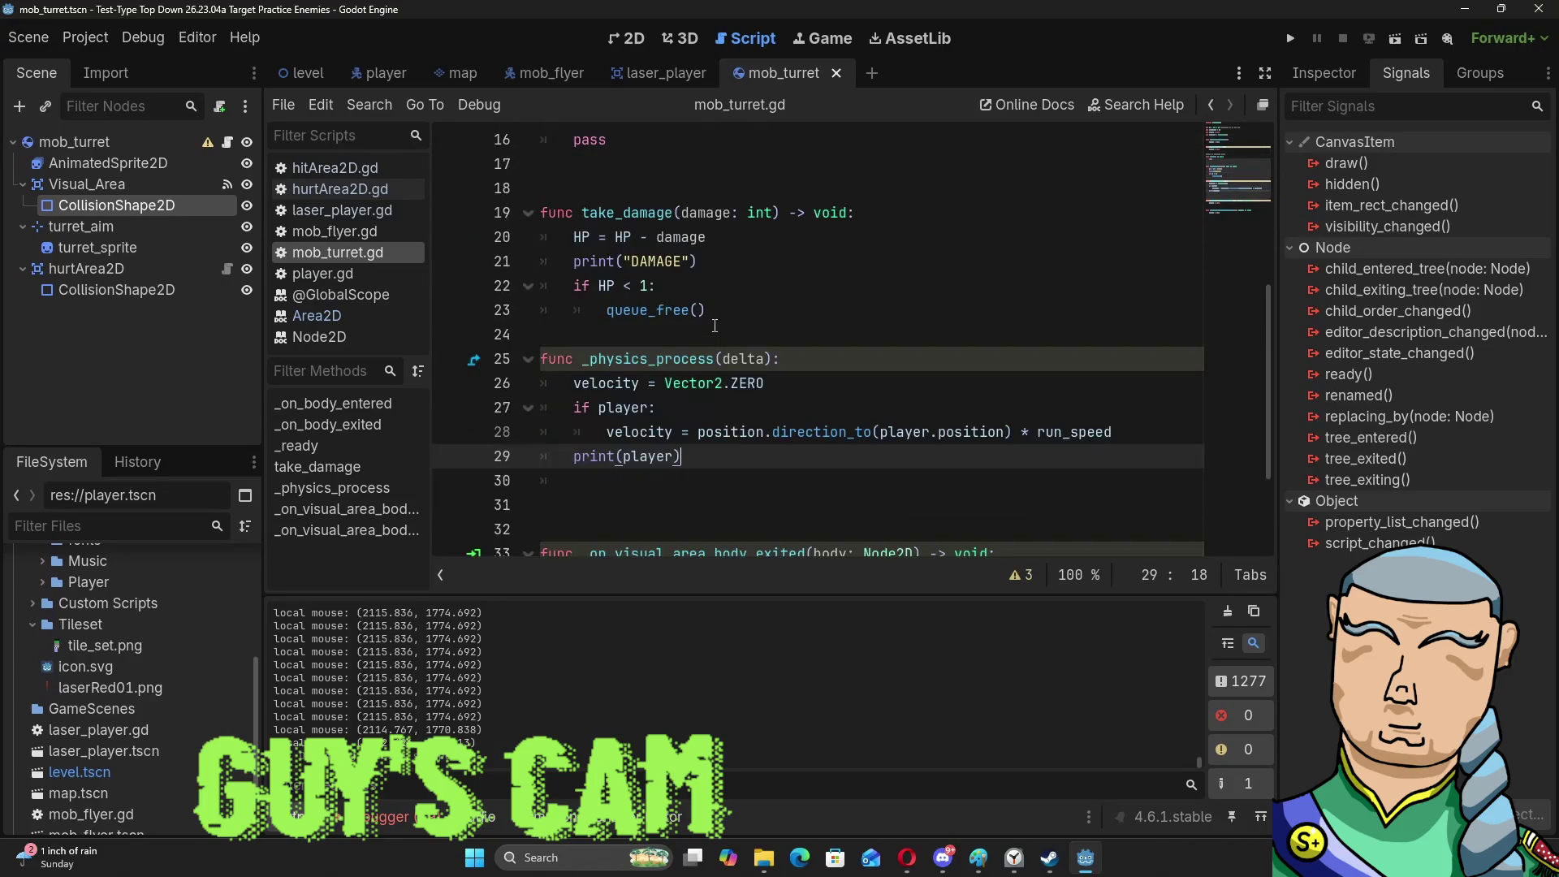
{"action": "scroll", "coordinate": [714, 324], "scroll_direction": "up", "scroll_amount": 4}
{"action": "scroll", "coordinate": [714, 324], "scroll_direction": "up", "scroll_amount": 2}
{"action": "mouse_move", "coordinate": [687, 334]}
{"action": "left_mouse_down"}
{"action": "mouse_move", "coordinate": [538, 309]}
{"action": "mouse_move", "coordinate": [515, 238]}
{"action": "left_mouse_up"}
{"action": "key", "text": "BackSpace"}
{"action": "key", "text": "BackSpace"}
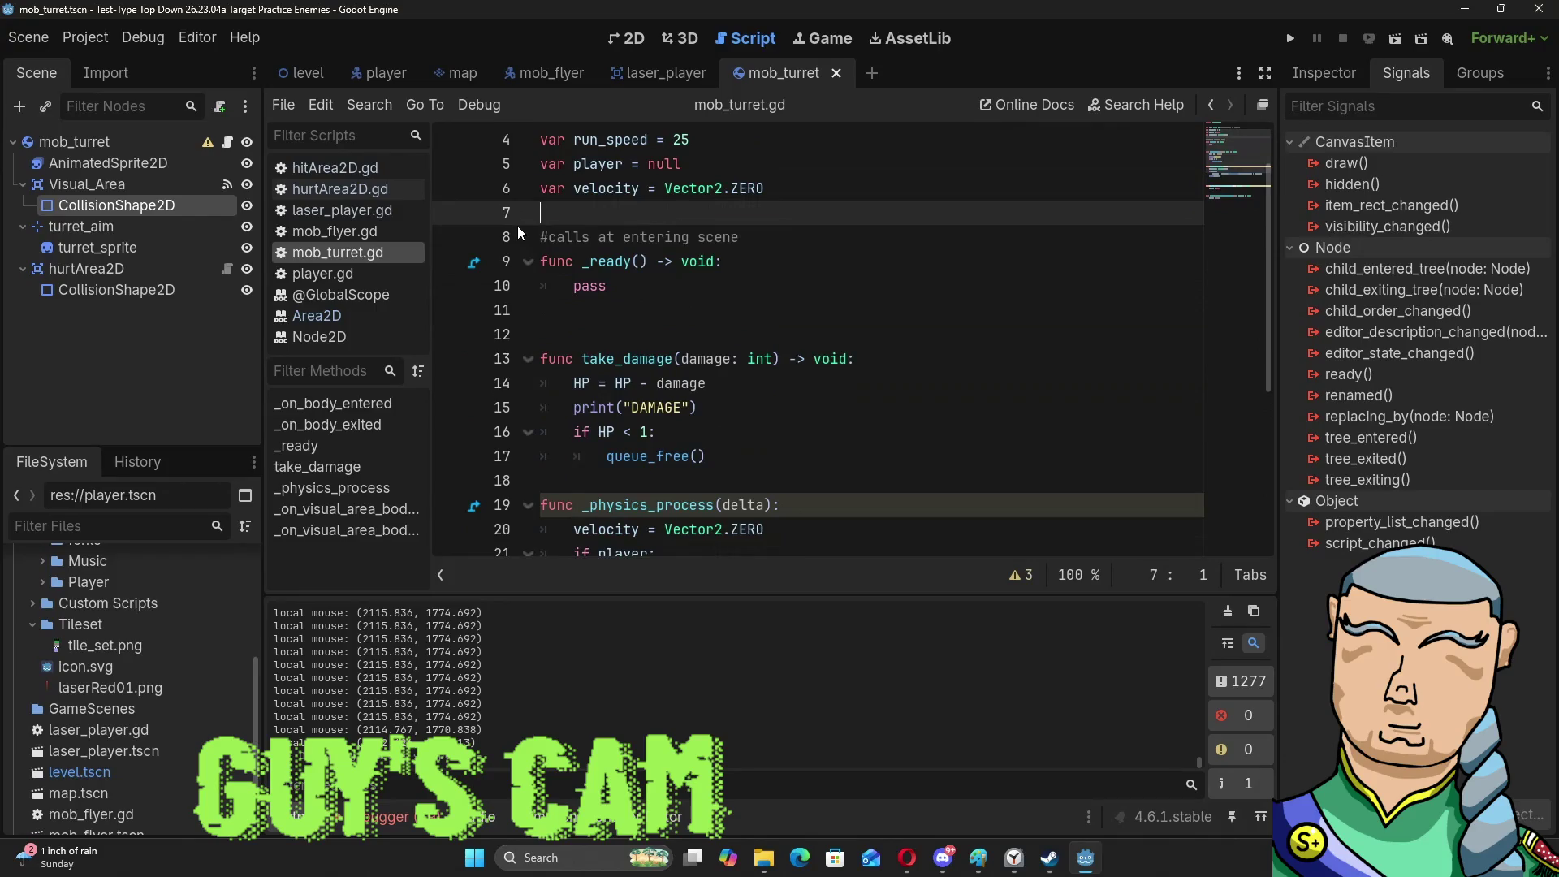
{"action": "key", "text": "F5"}
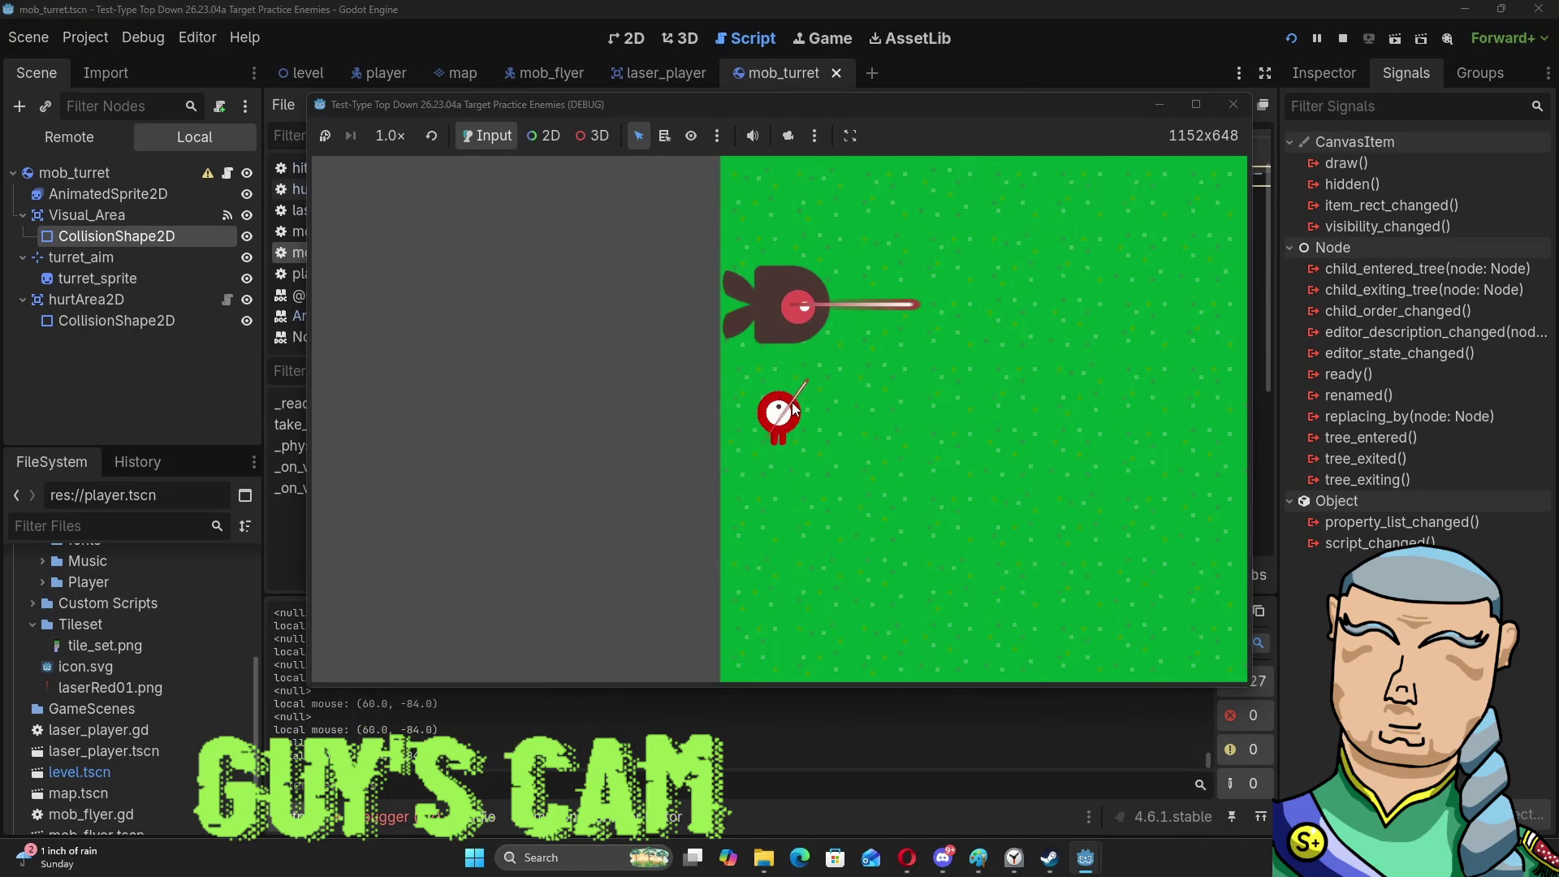
Drive the player across the border into the blue area, up to the two turrets.
{"action": "key", "text": "d"}
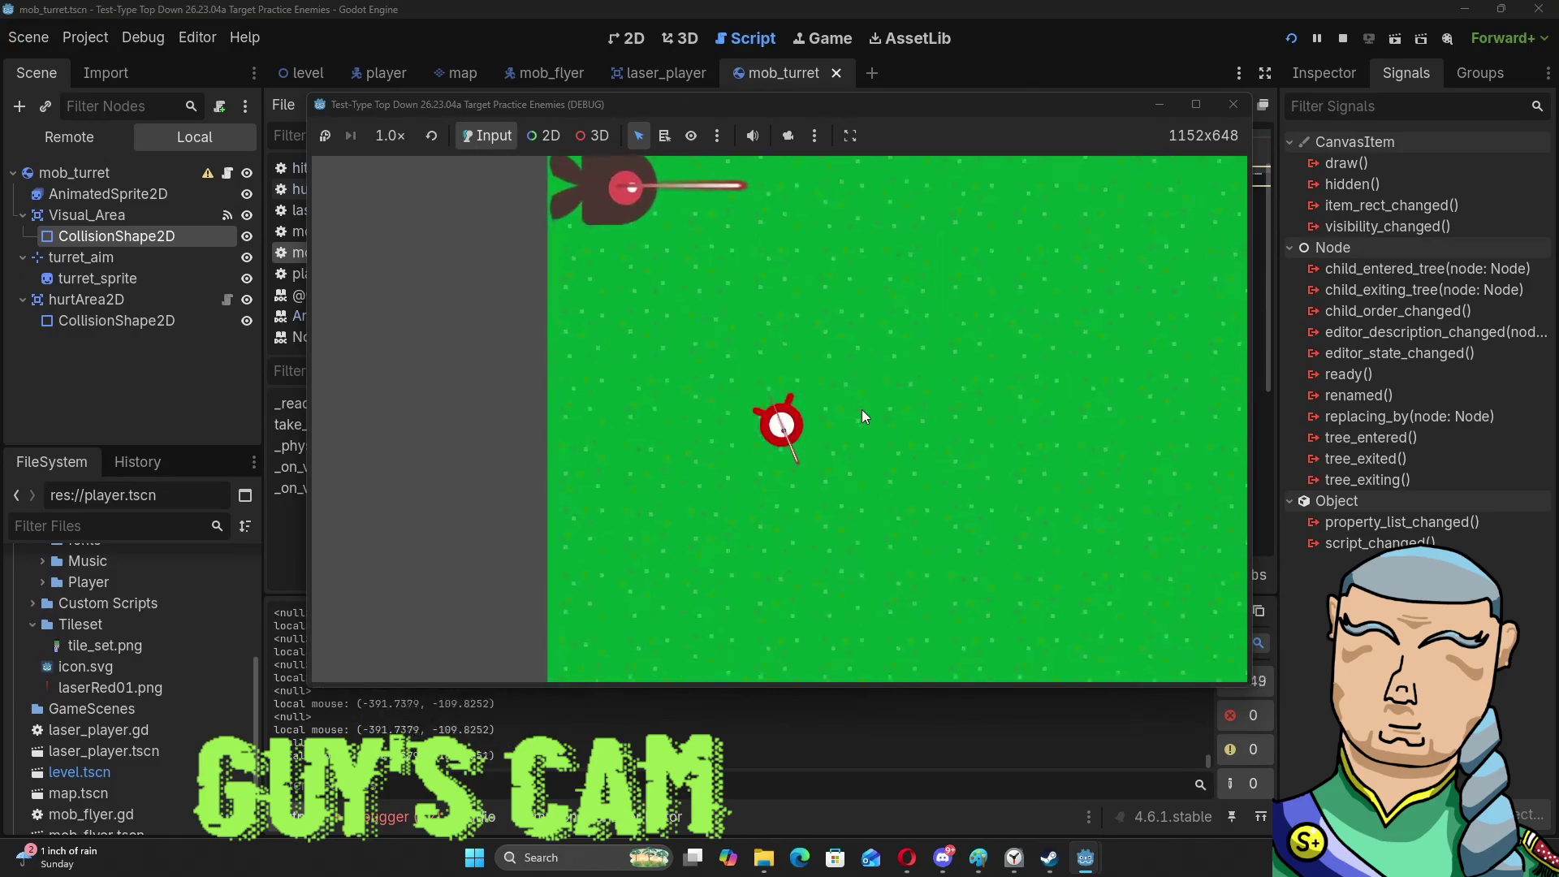
{"action": "key", "text": "w"}
{"action": "key", "text": "d"}
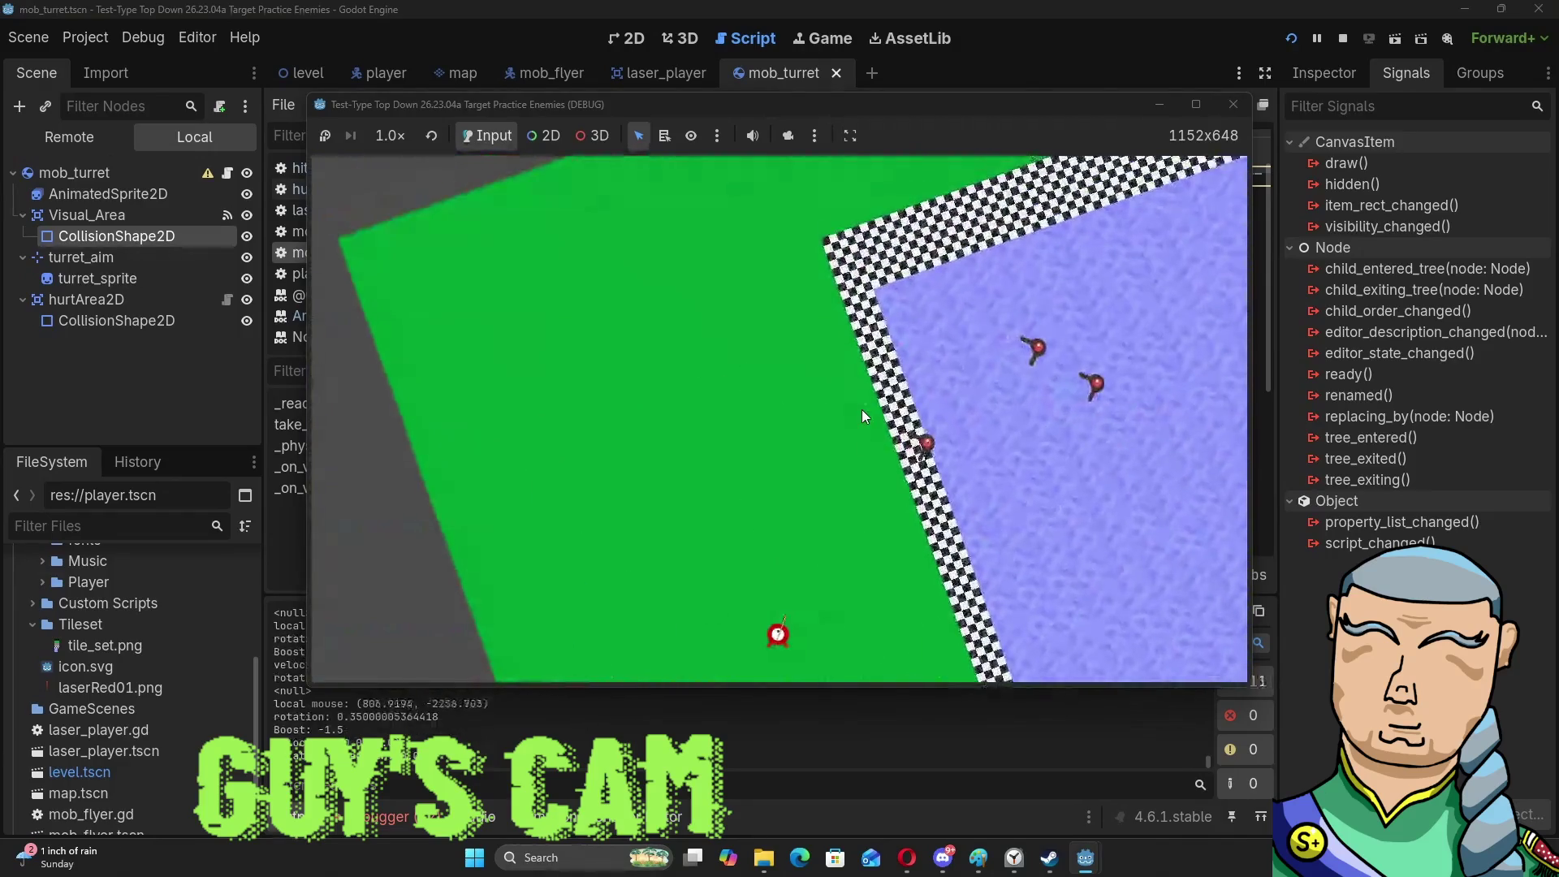
{"action": "key", "text": "d"}
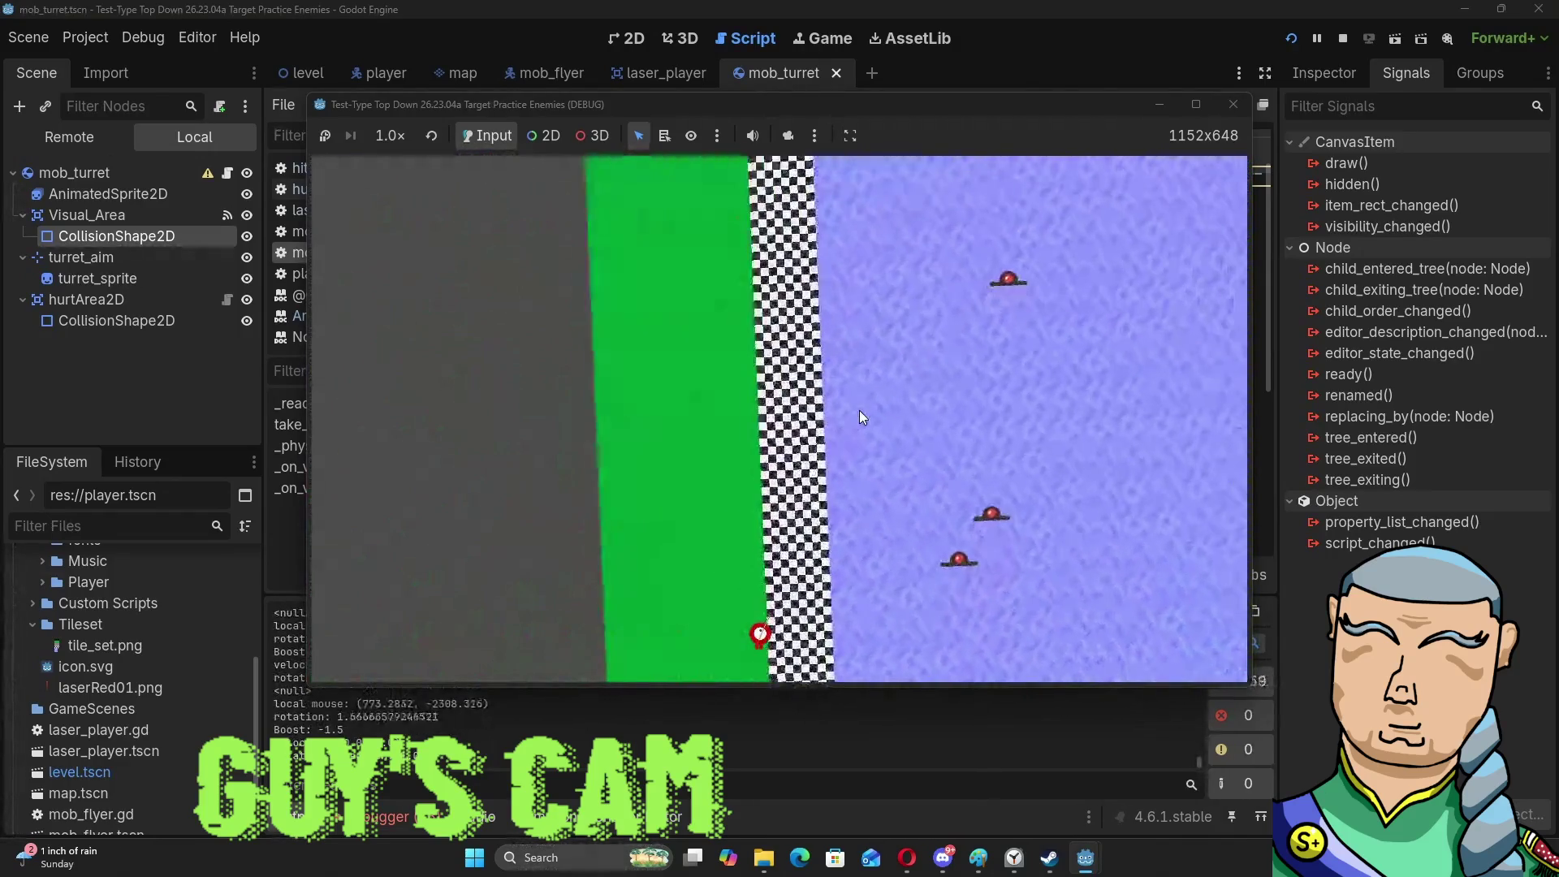
{"action": "key", "text": "a"}
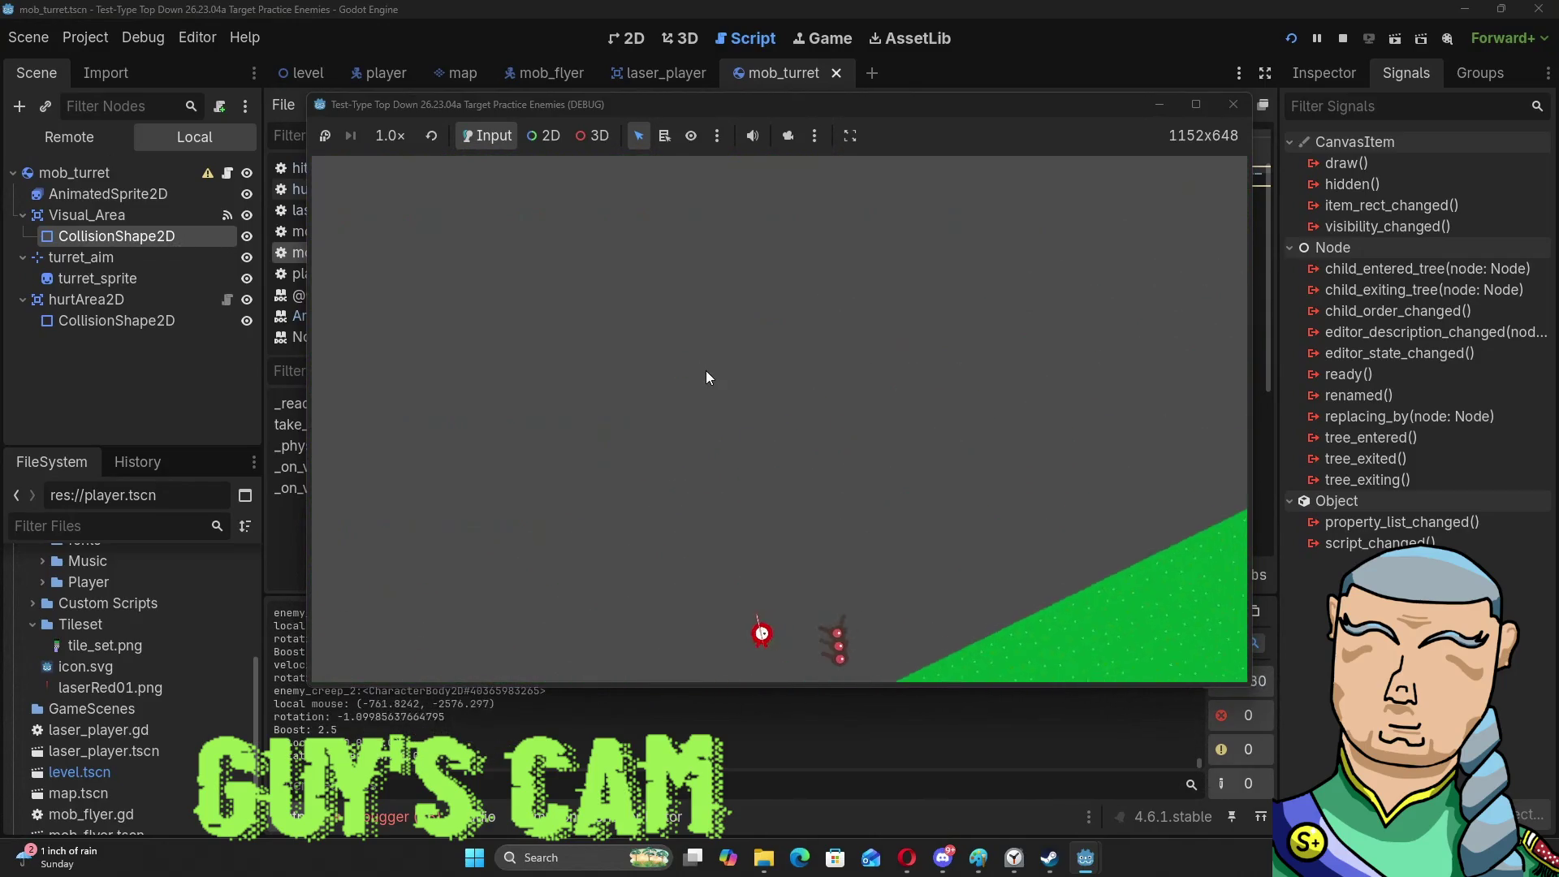
{"action": "left_click", "coordinate": [1234, 105]}
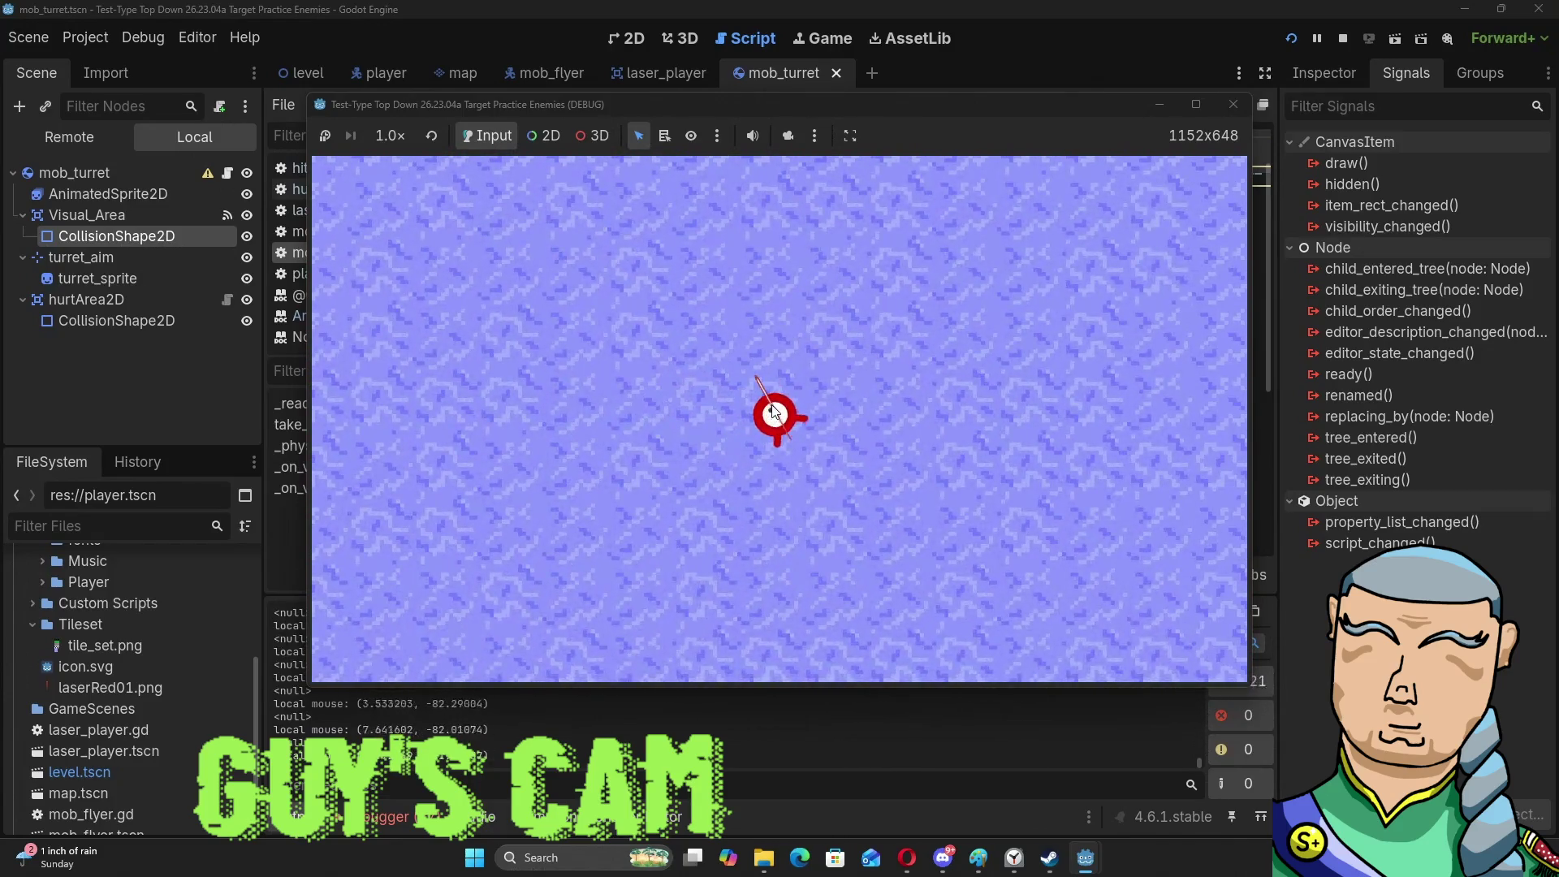
Boost the player onto the grey ground, then close the game window.
{"action": "key", "text": "space"}
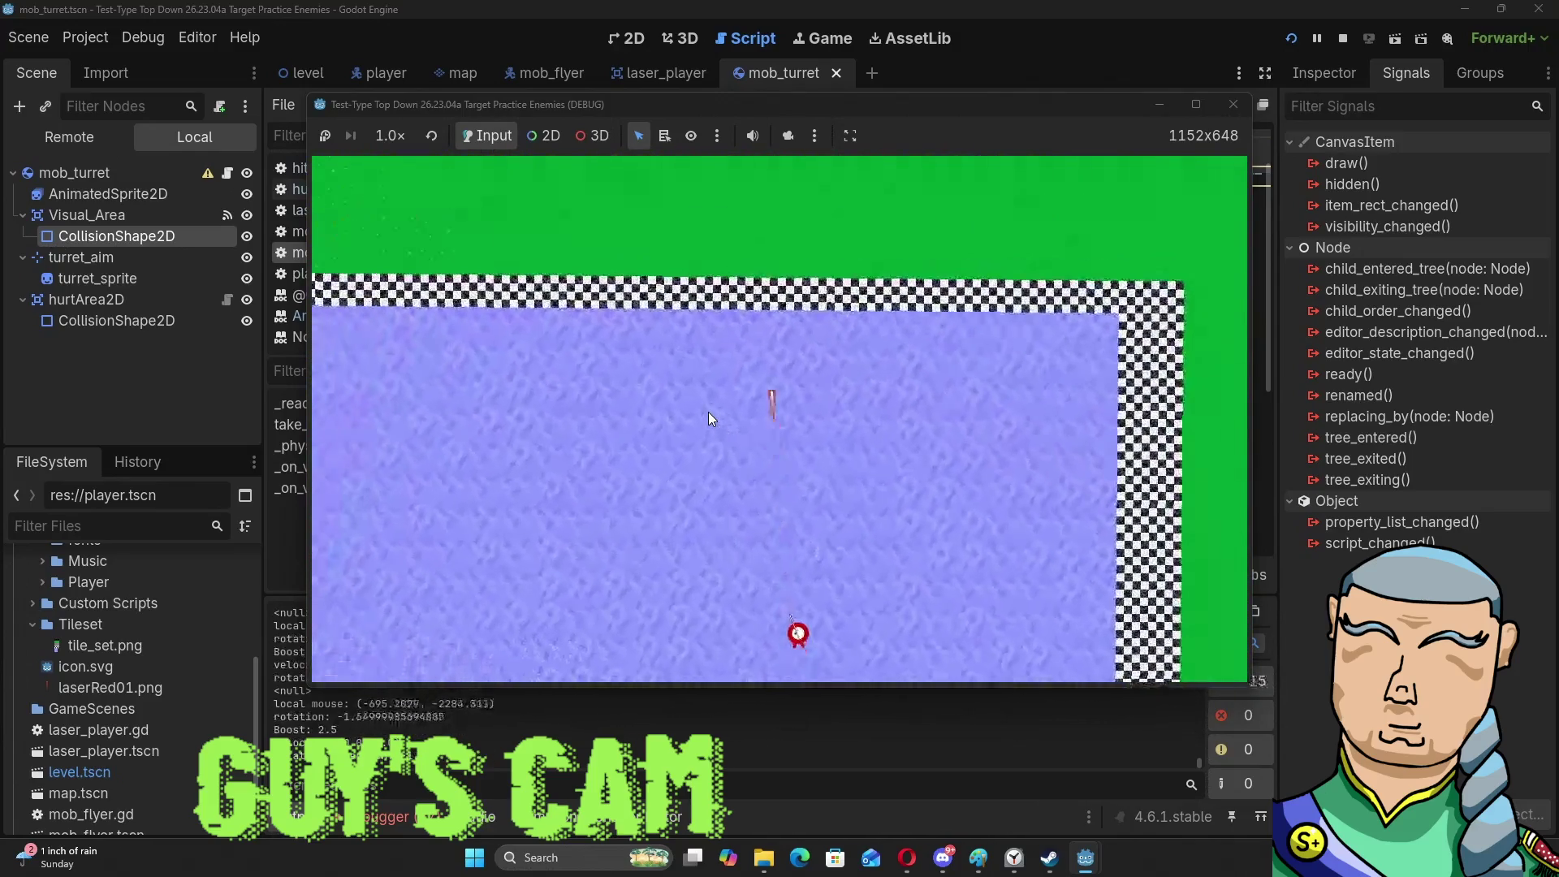
{"action": "key", "text": "space"}
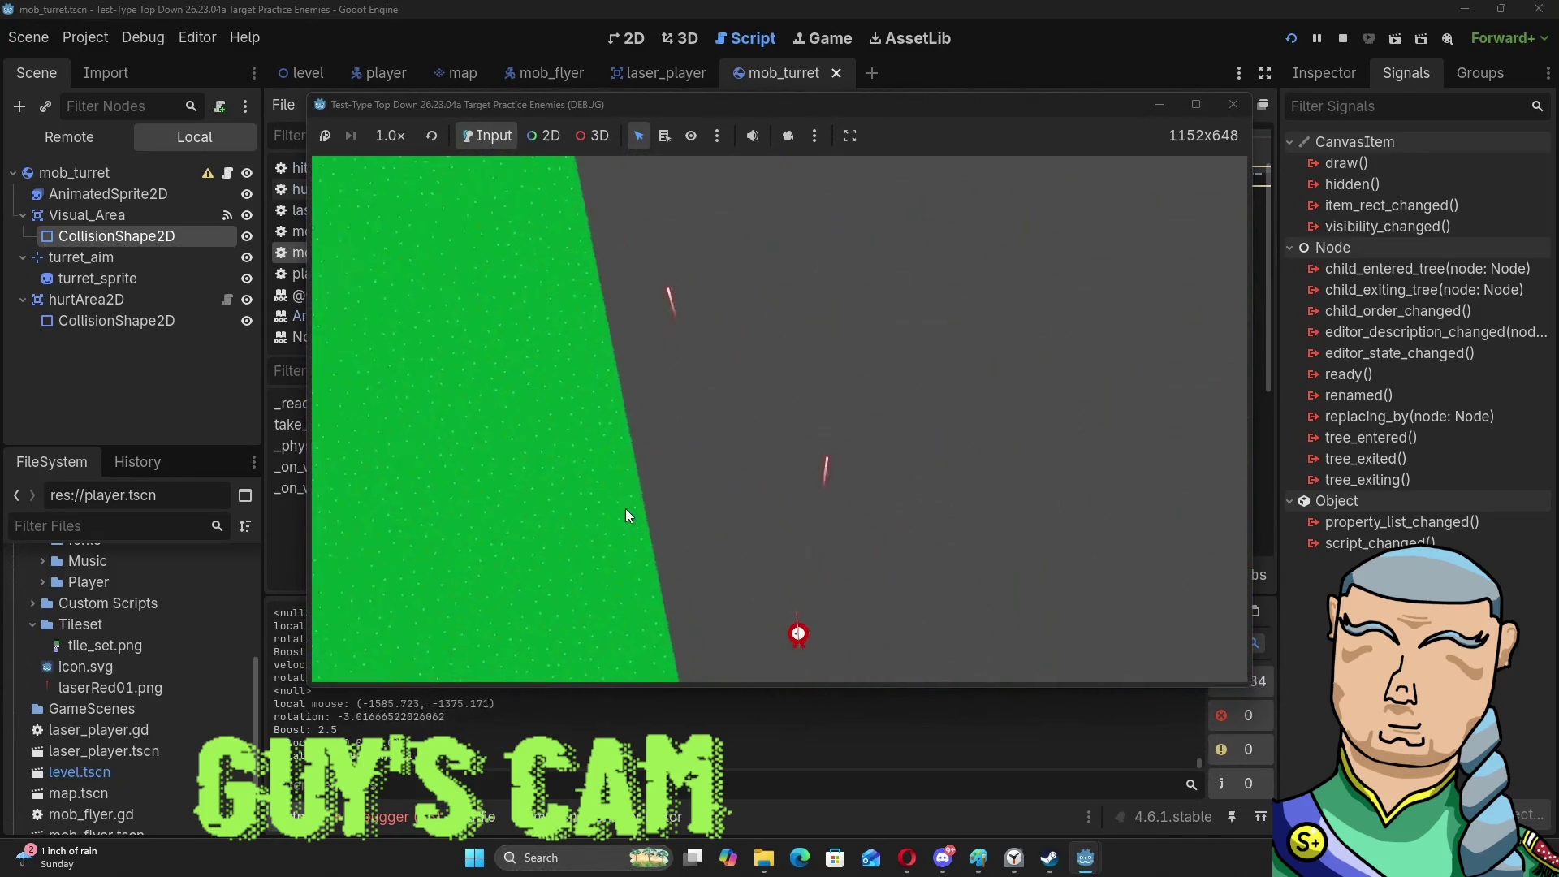
{"action": "left_click", "coordinate": [1234, 104]}
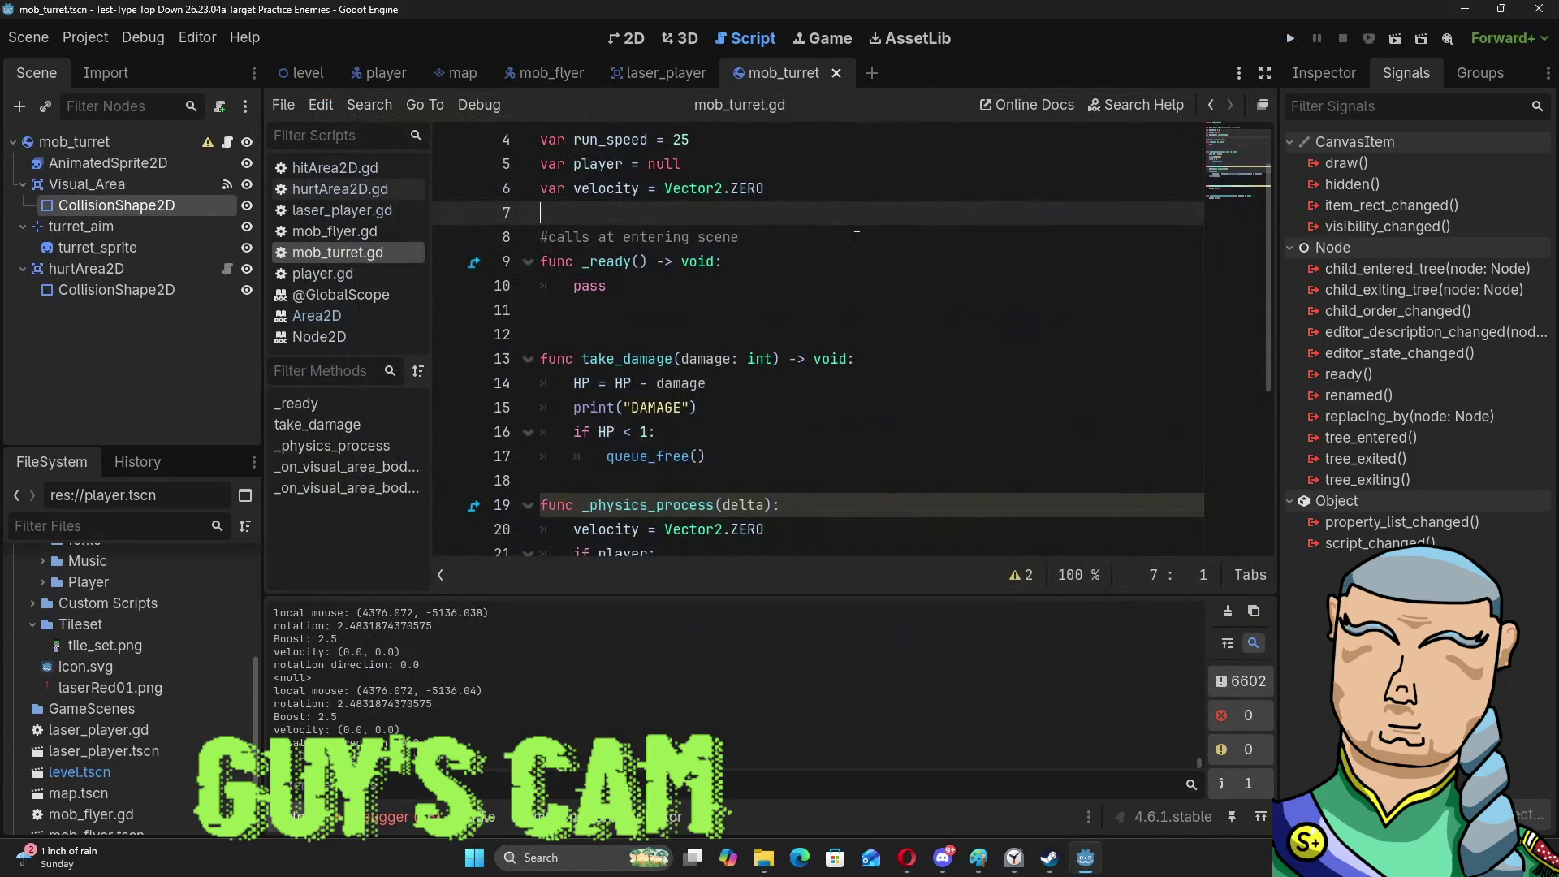